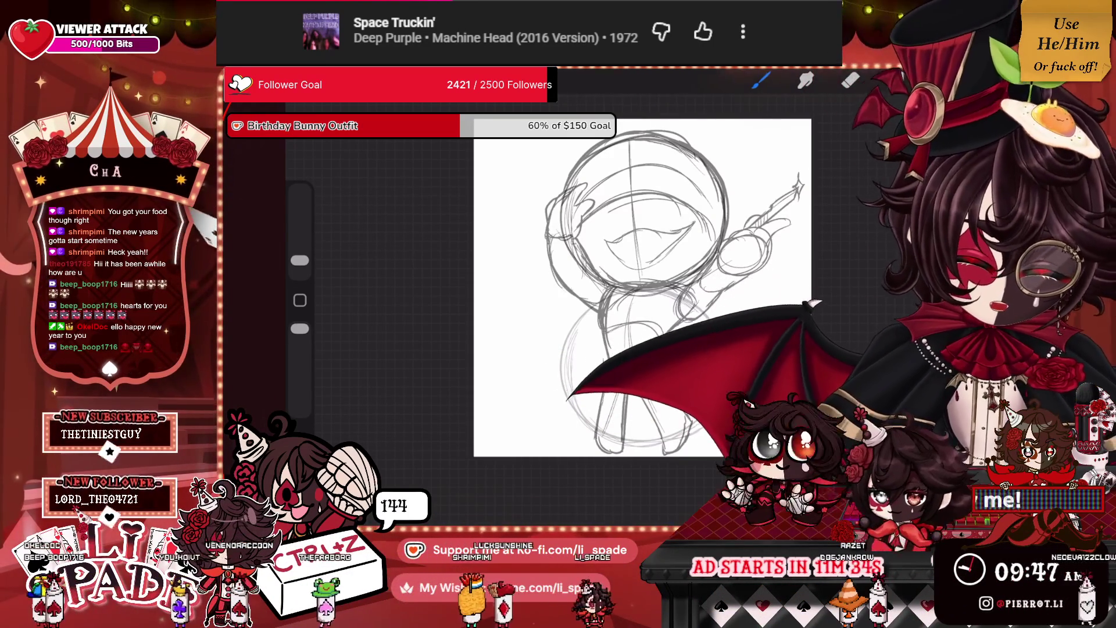
Make the sketch layer, Layer 2, active in the layers list
left_click(825, 81)
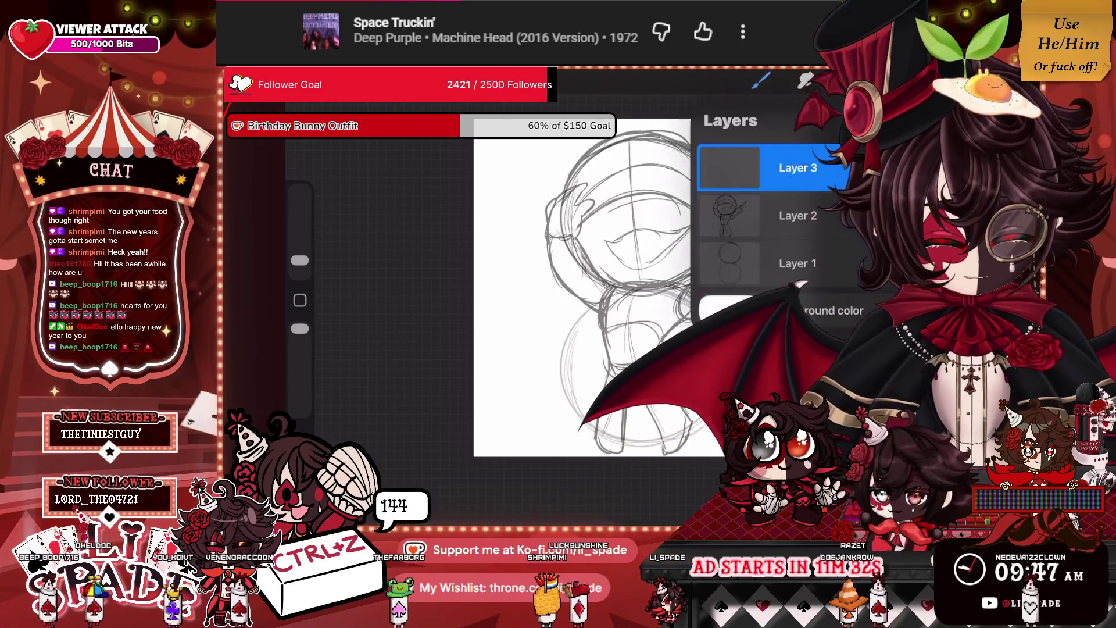
left_click(826, 81)
left_click(825, 82)
left_click(797, 216)
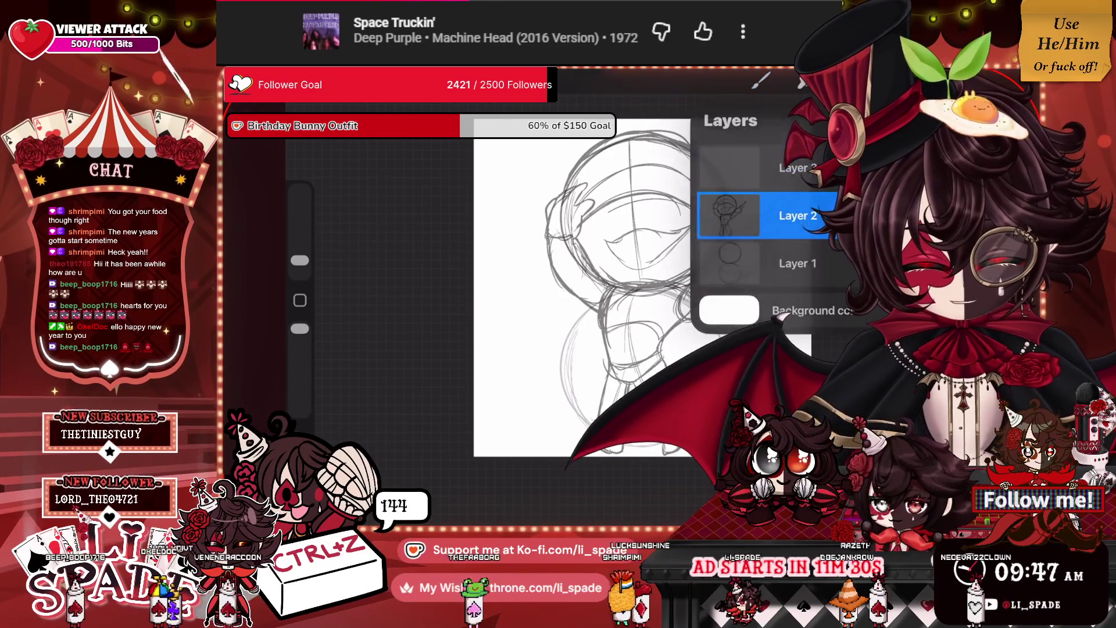
left_click(804, 81)
Switch to the eraser and back to the brush while zooming on the sketch
scroll(639, 261, "up", 5)
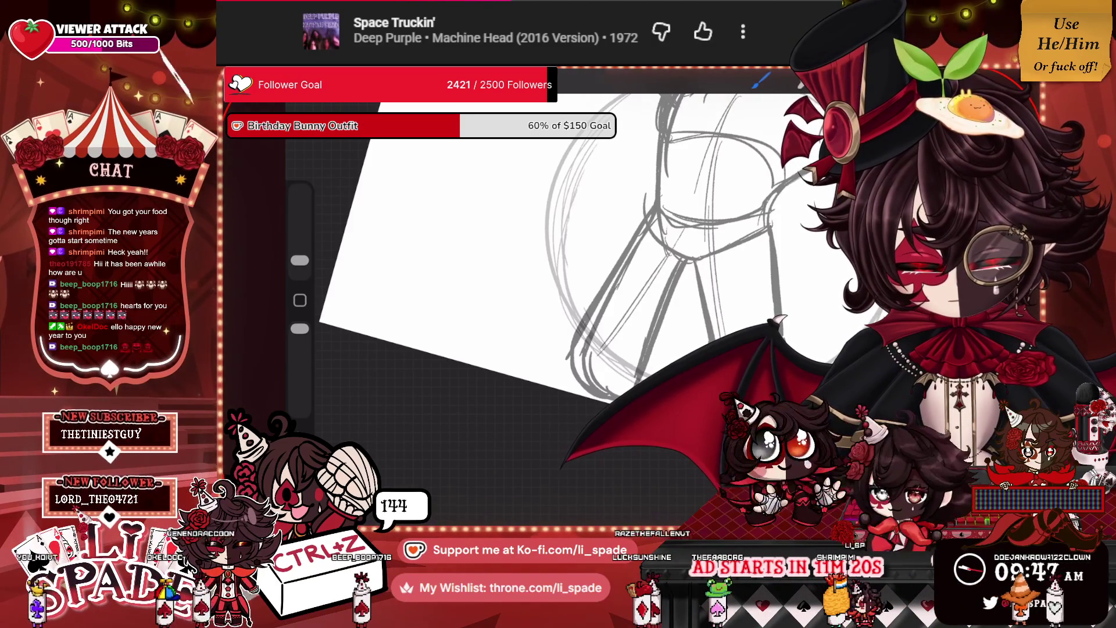
scroll(582, 290, "up", 5)
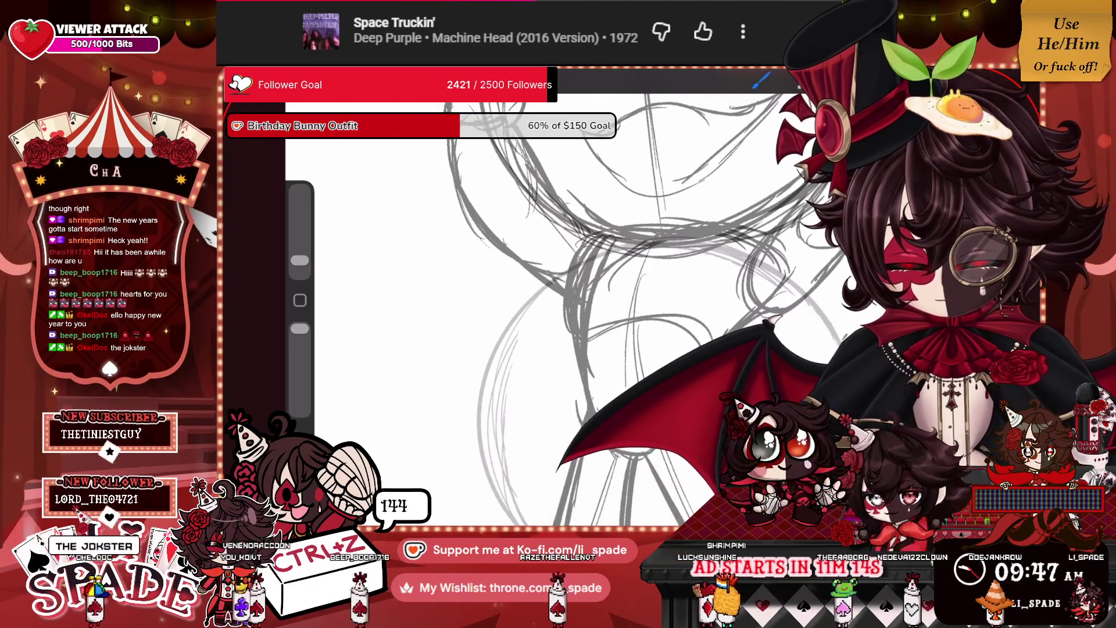
scroll(582, 291, "down", 2)
key("e")
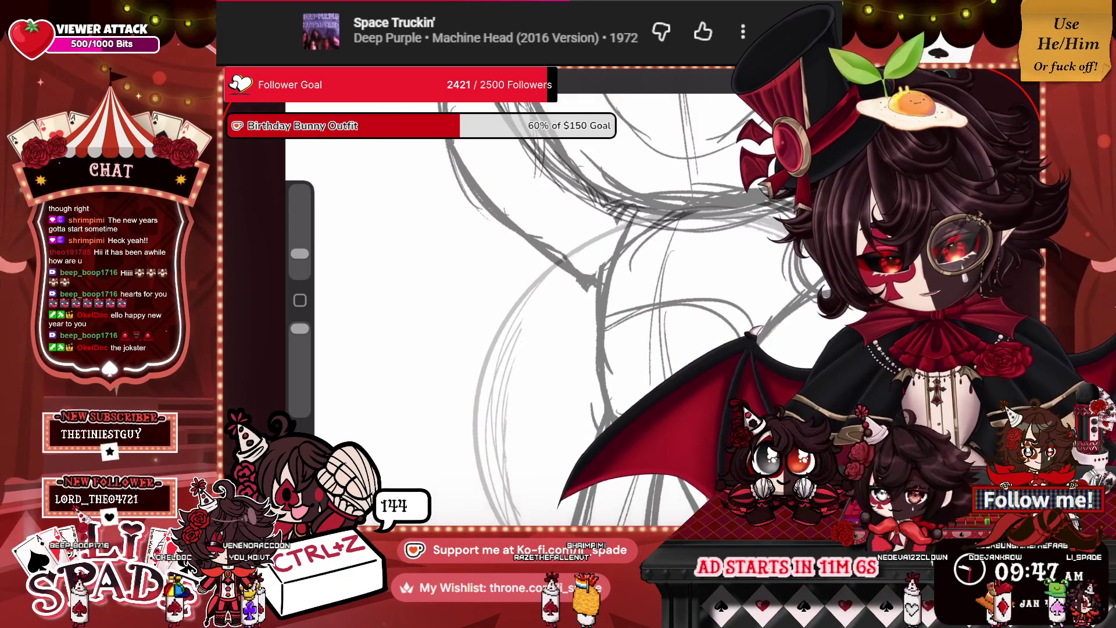
scroll(581, 303, "up", 3)
scroll(581, 302, "up", 3)
key("b")
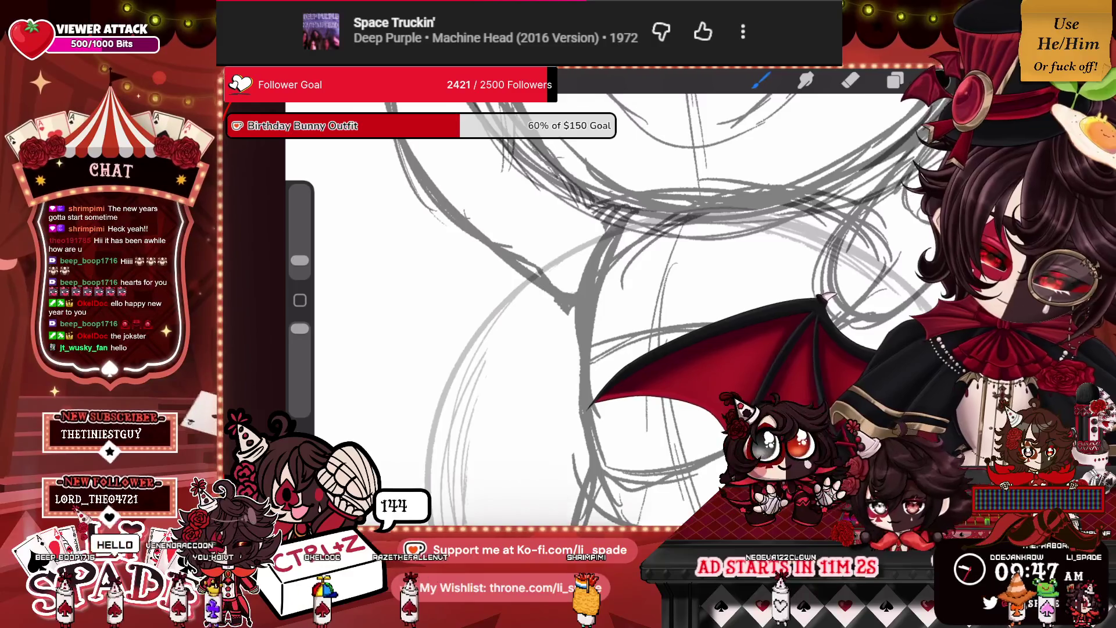
scroll(581, 302, "down", 3)
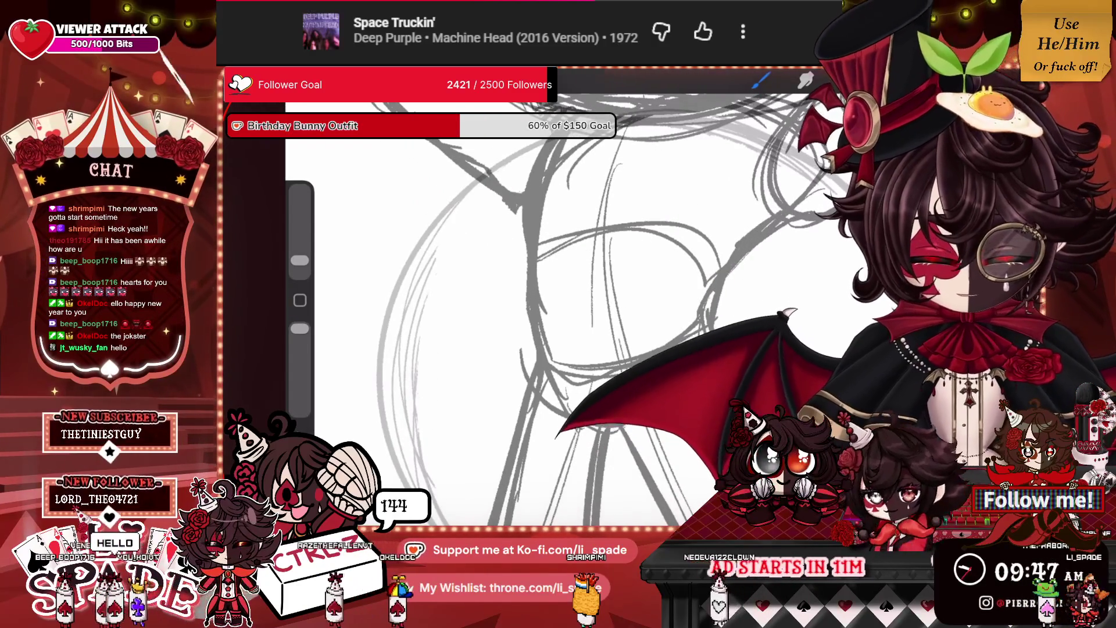
scroll(581, 303, "down", 3)
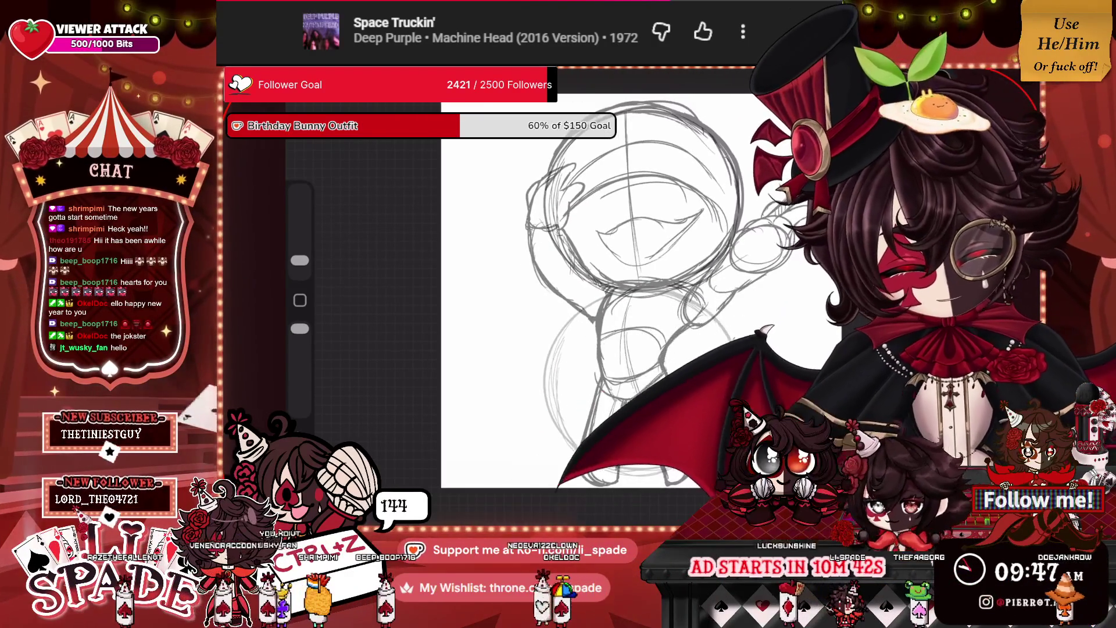
Try a black curve across the top of the head, undoing the unwanted strokes
left_click(817, 81)
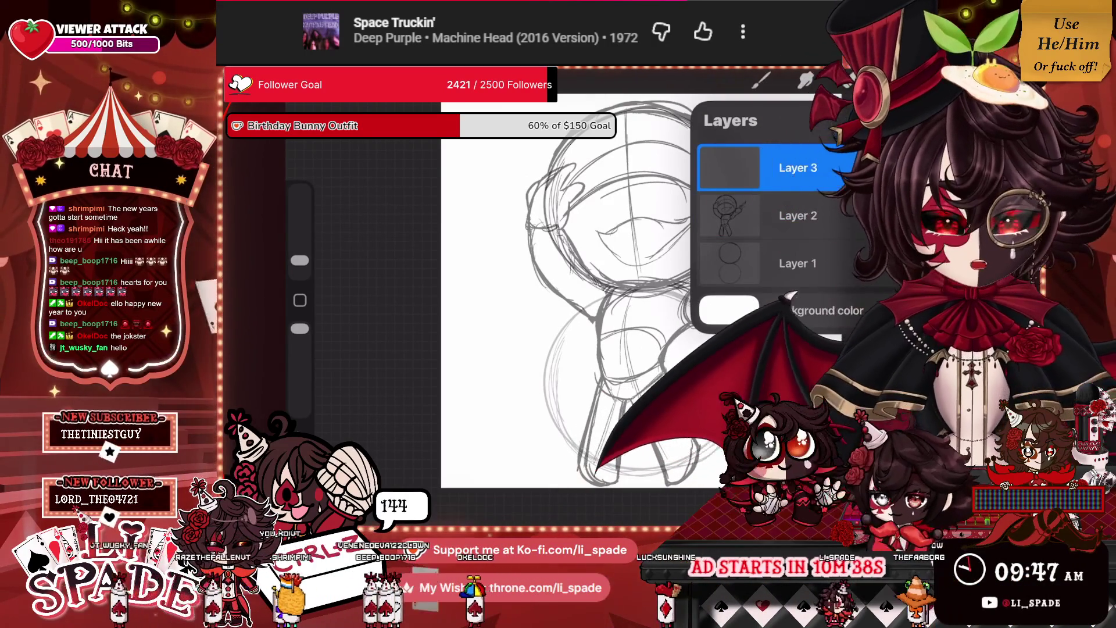
left_click(761, 81)
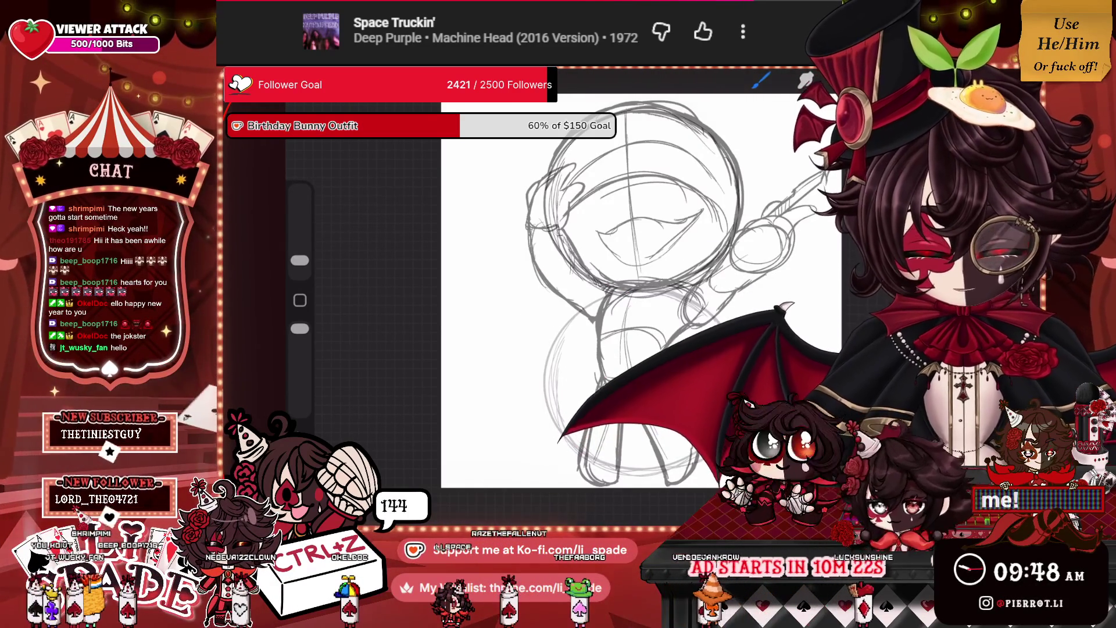
scroll(581, 290, "up", 3)
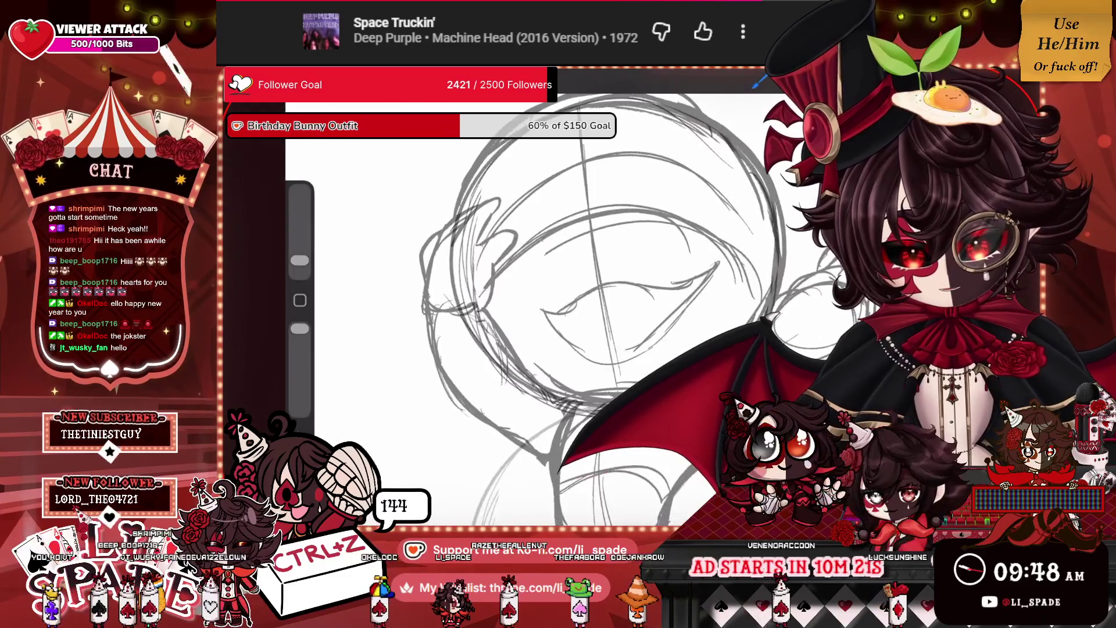
scroll(582, 290, "down", 1)
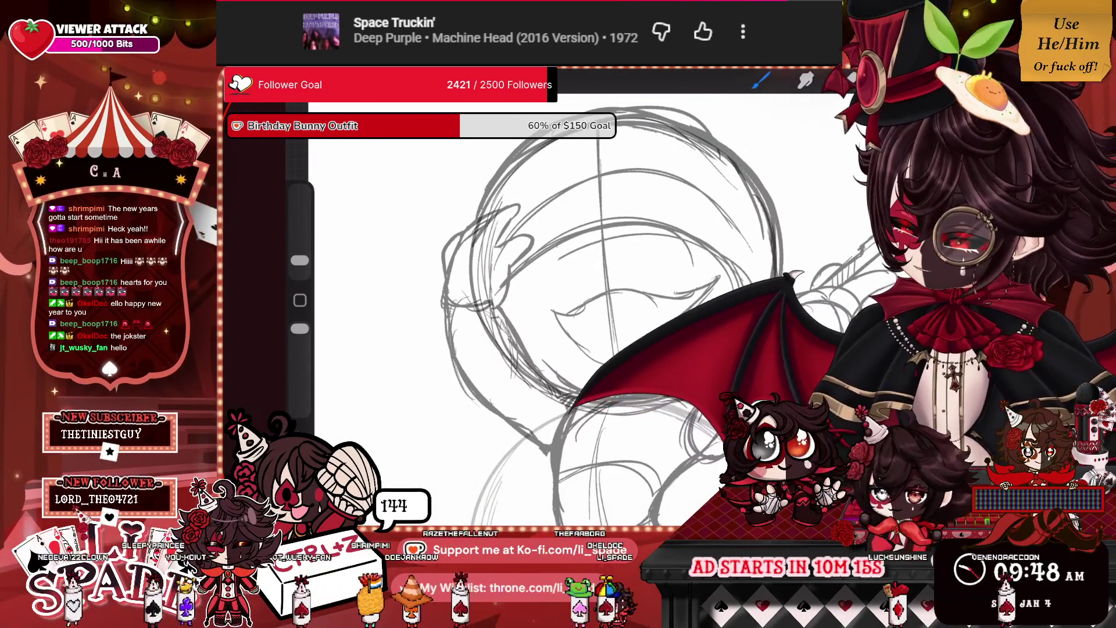
key("ctrl+z")
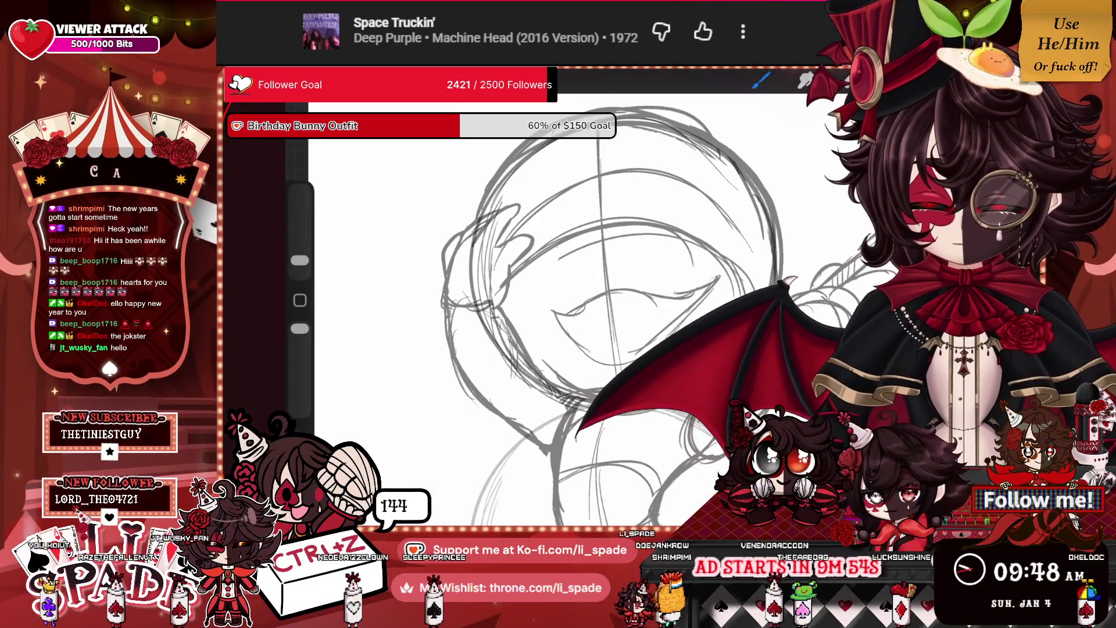
scroll(616, 314, "down", 3)
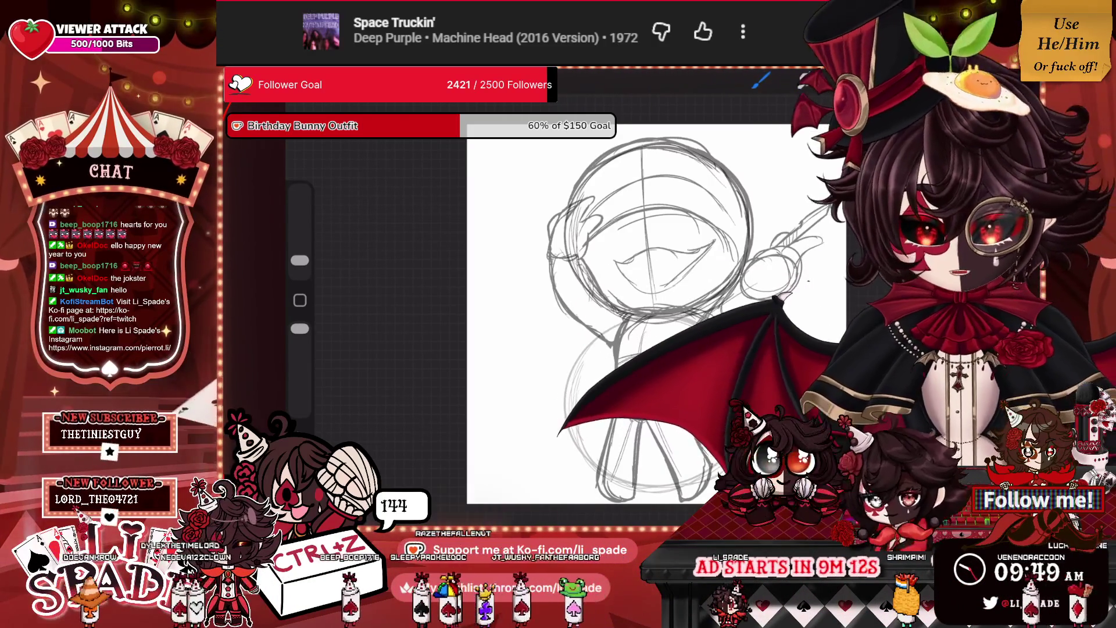
scroll(546, 293, "up", 3)
scroll(582, 302, "up", 2)
left_click_drag(617, 220, 679, 180)
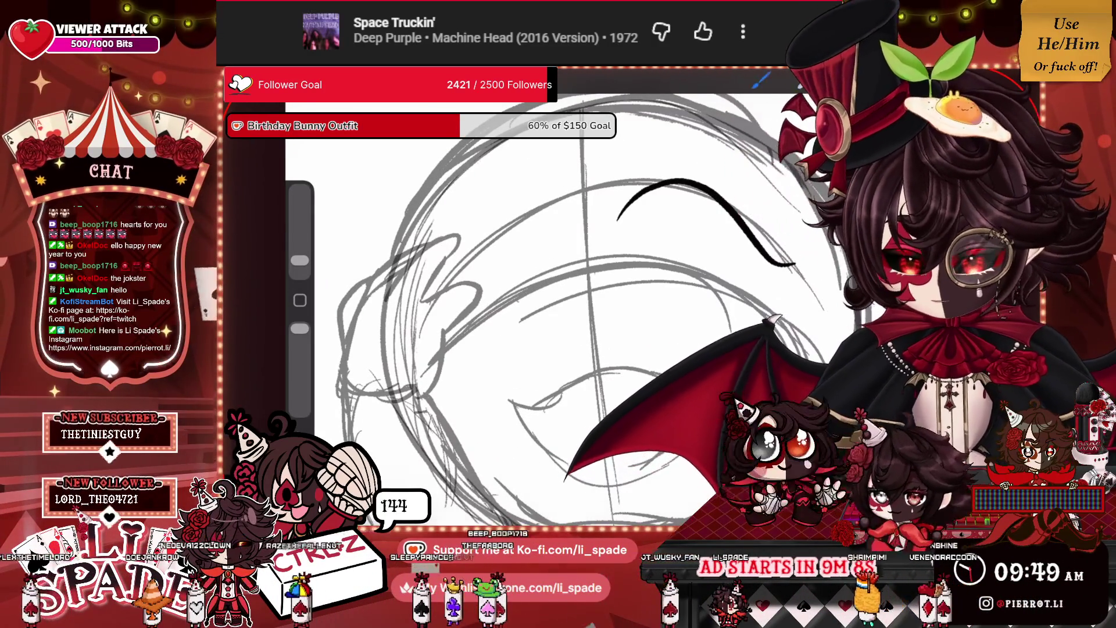
key("ctrl+z")
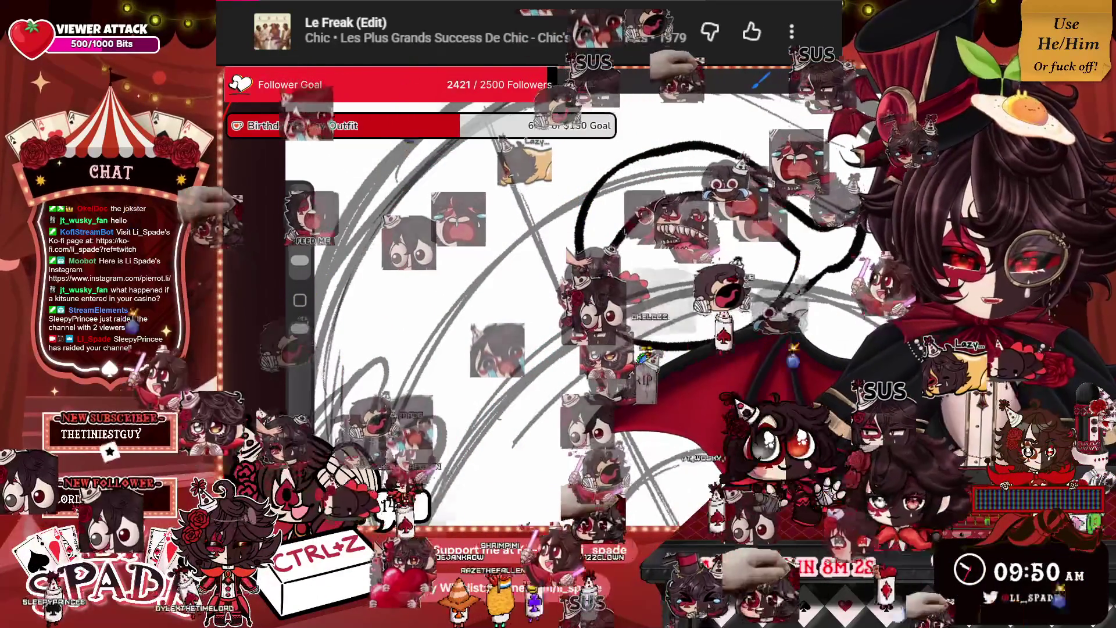
Zoom around the head to check the inked closed eye with its curved lid
scroll(581, 308, "up", 3)
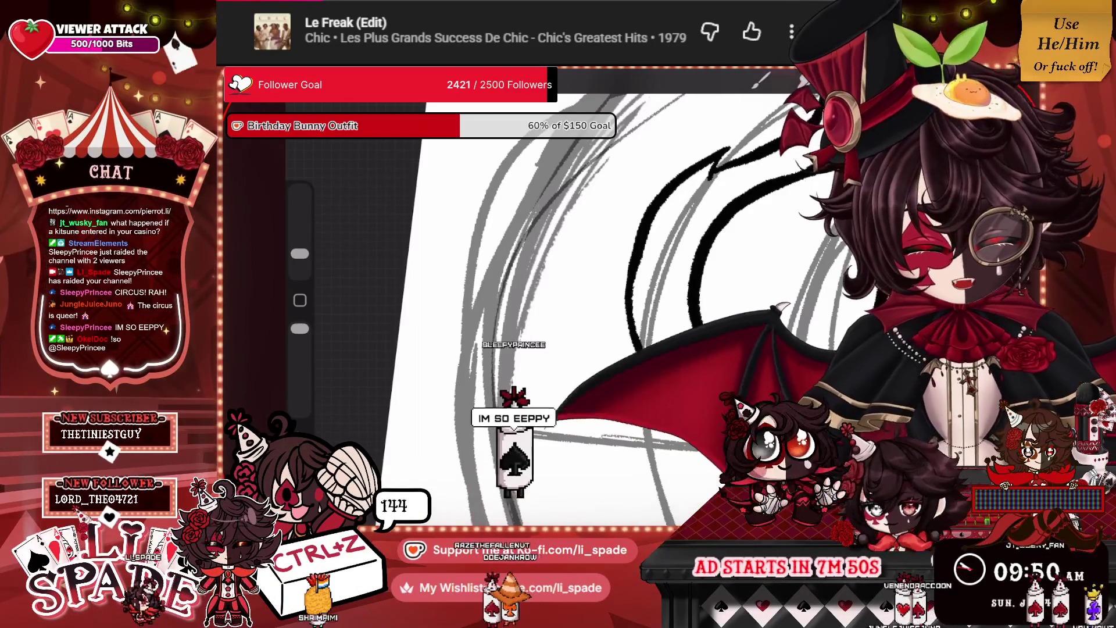
scroll(523, 290, "up", 3)
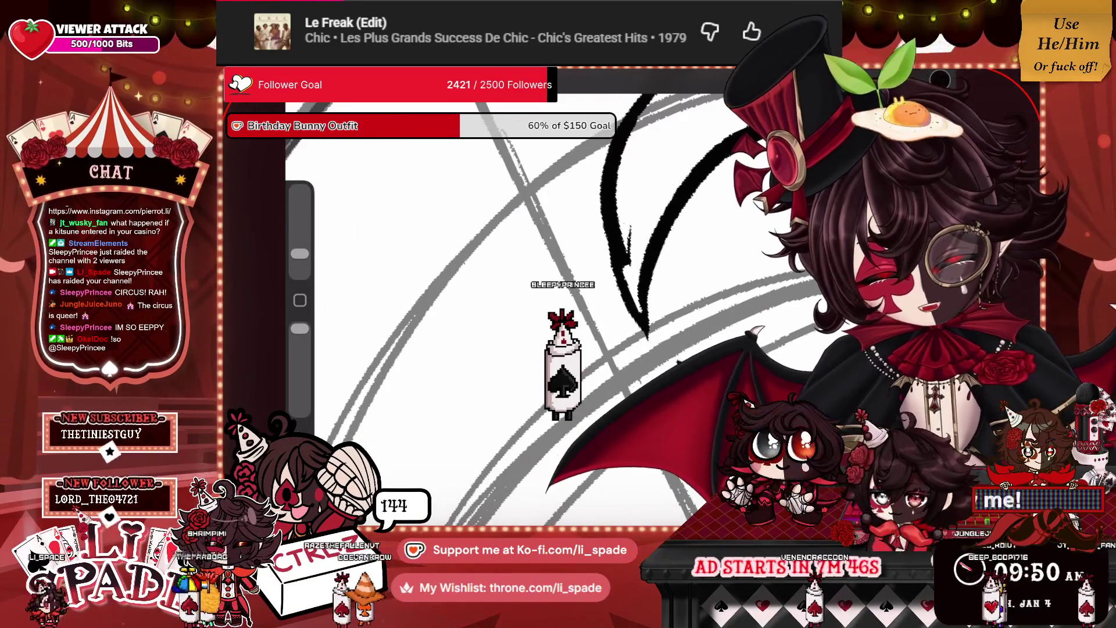
scroll(546, 308, "down", 3)
scroll(640, 174, "up", 5)
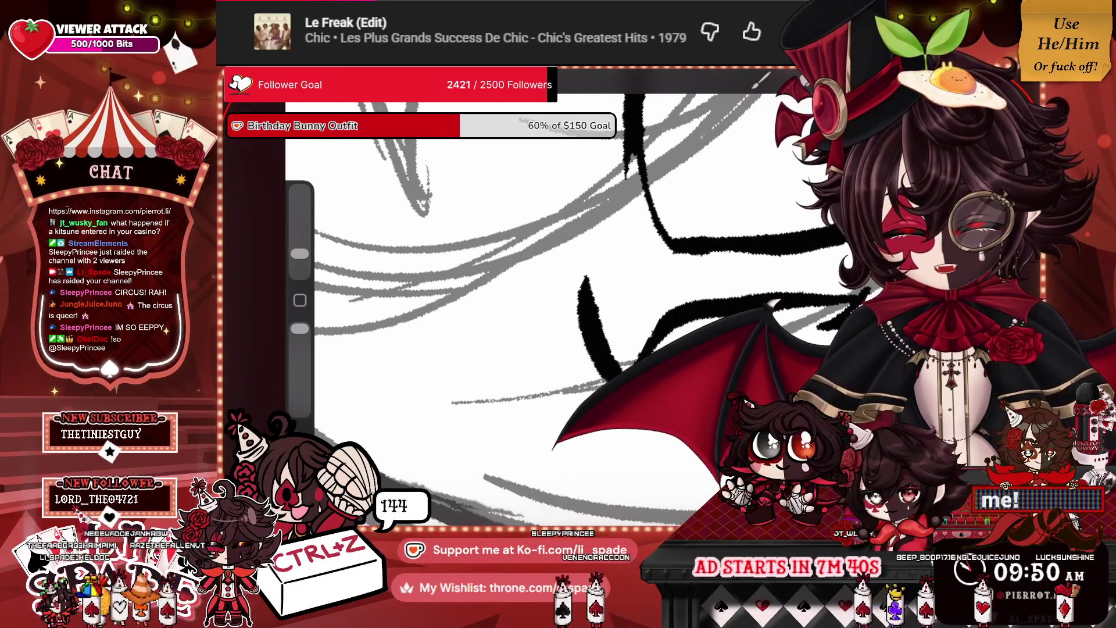
scroll(581, 291, "down", 1)
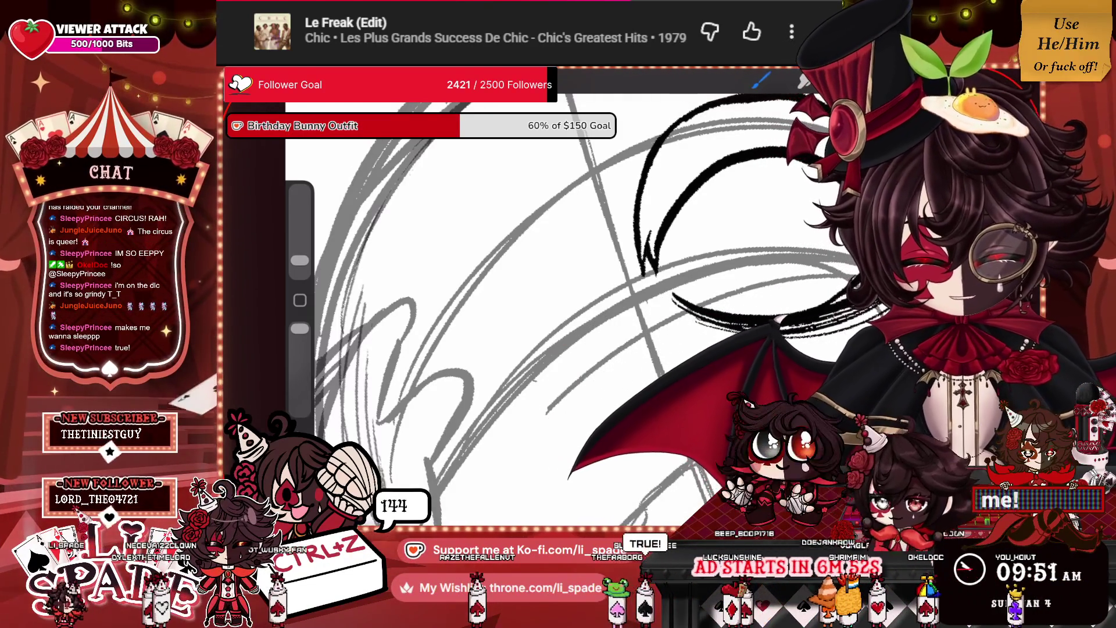
scroll(582, 290, "down", 5)
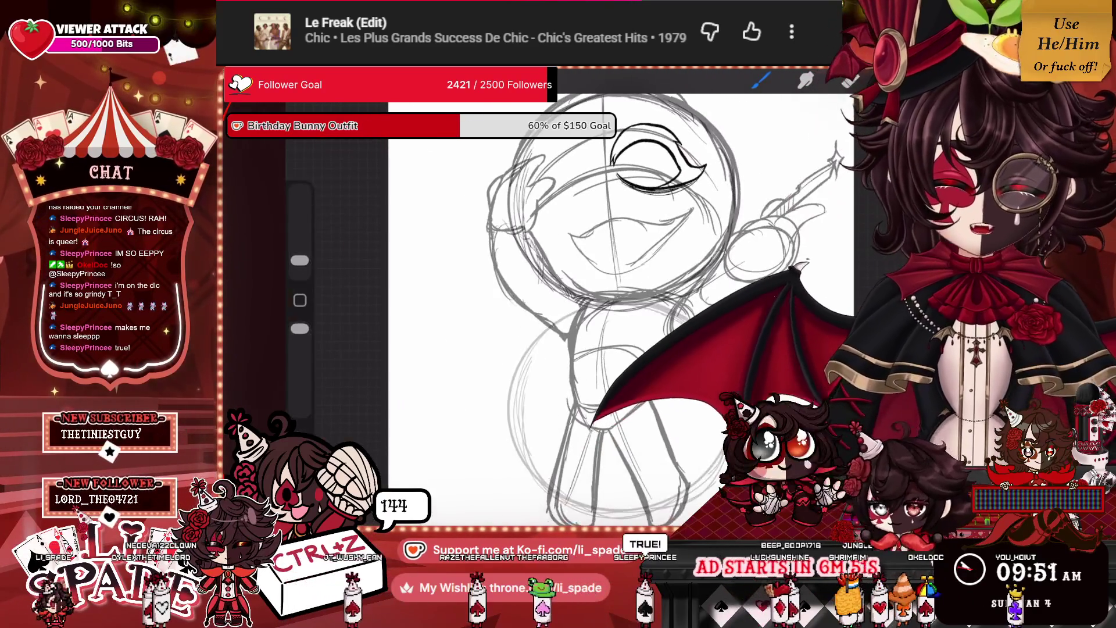
scroll(616, 291, "up", 2)
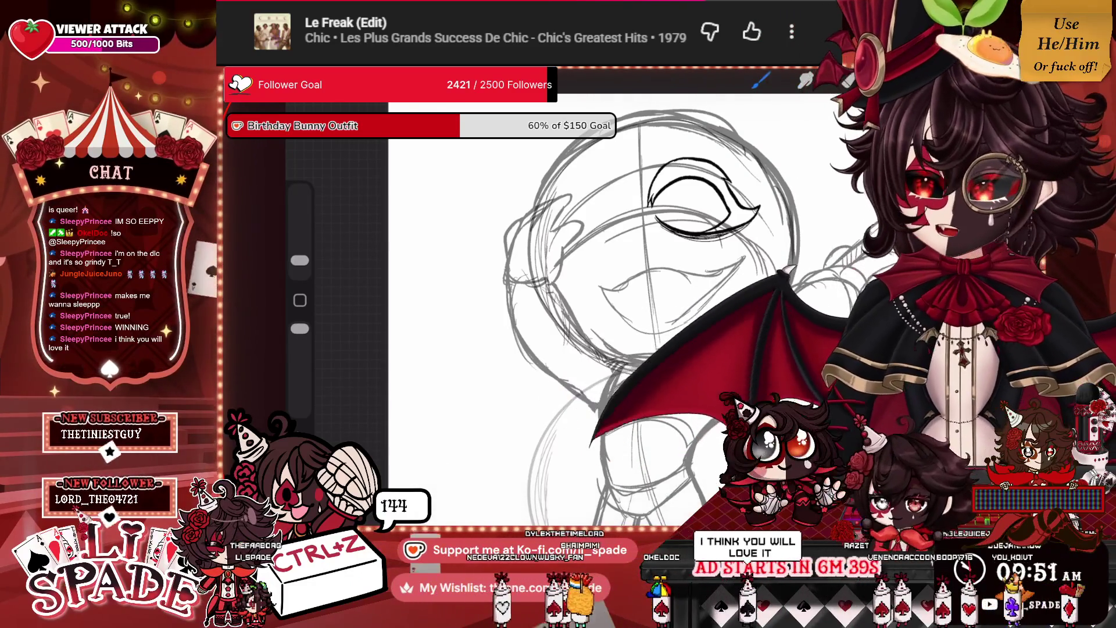
left_click(806, 82)
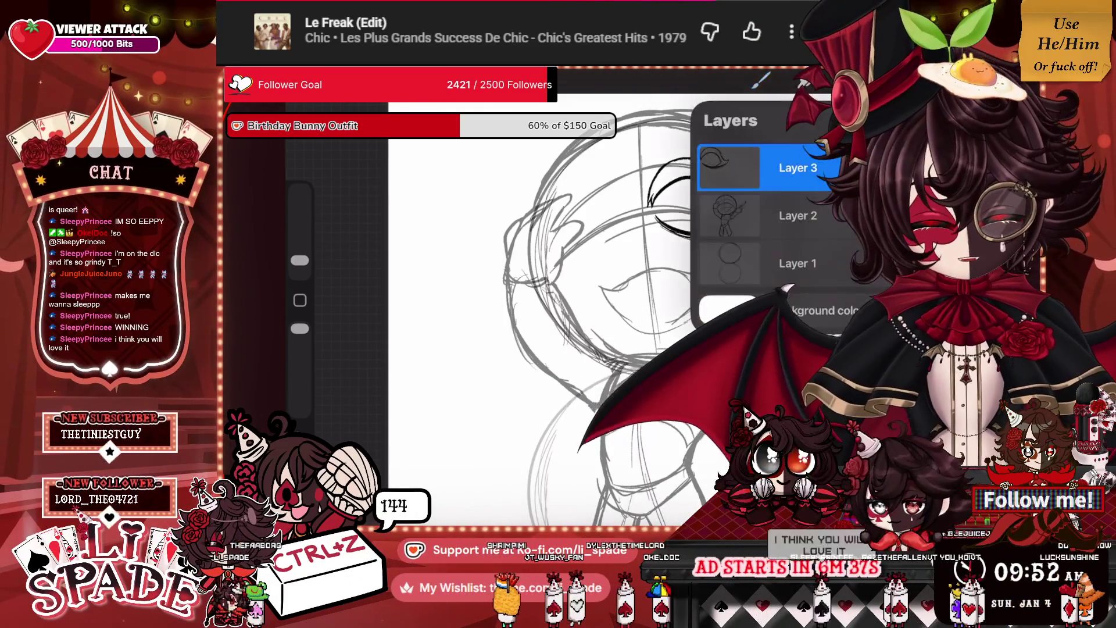
Ink the left eye's outline, replacing a first curve and extending outer and inner strokes downward
scroll(581, 291, "up", 5)
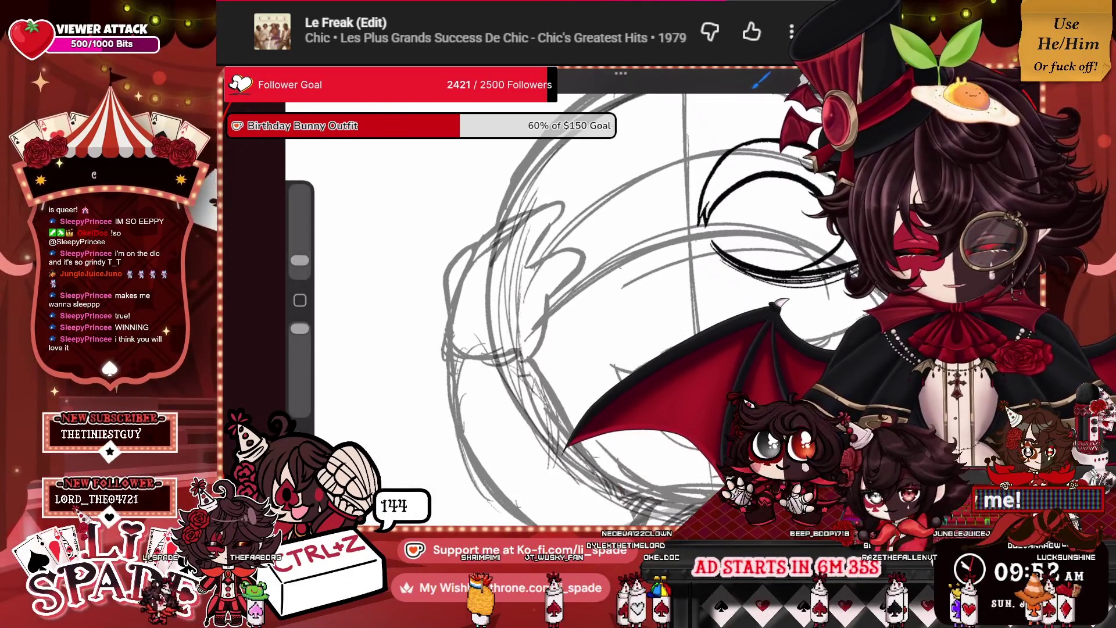
left_click_drag(557, 260, 662, 240)
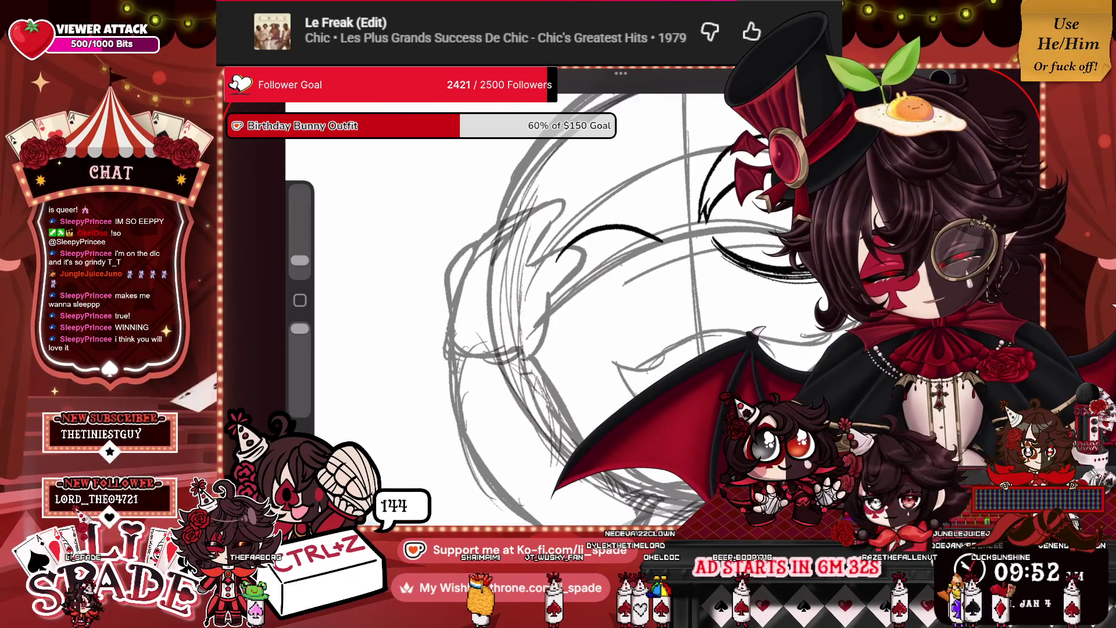
key("ctrl+z")
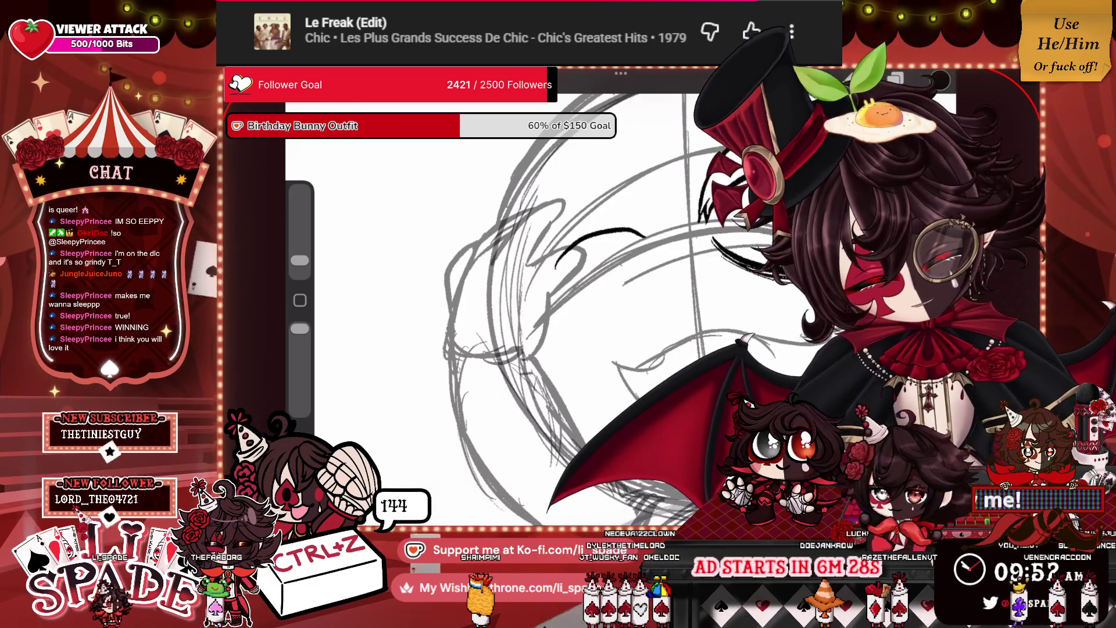
key("ctrl+z")
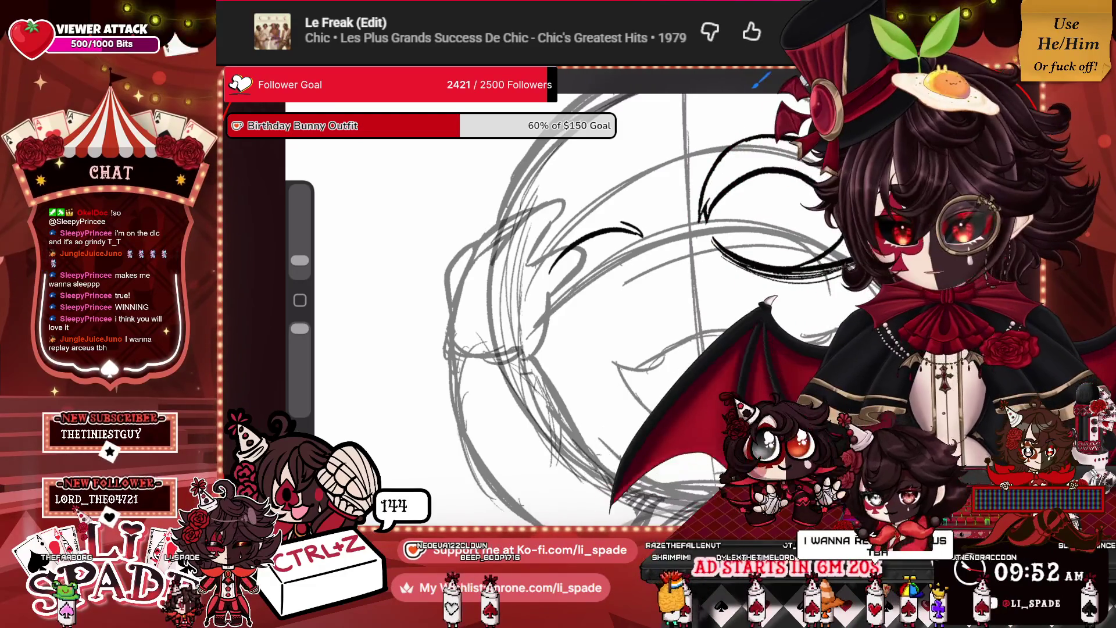
scroll(582, 290, "up", 2)
scroll(581, 279, "up", 2)
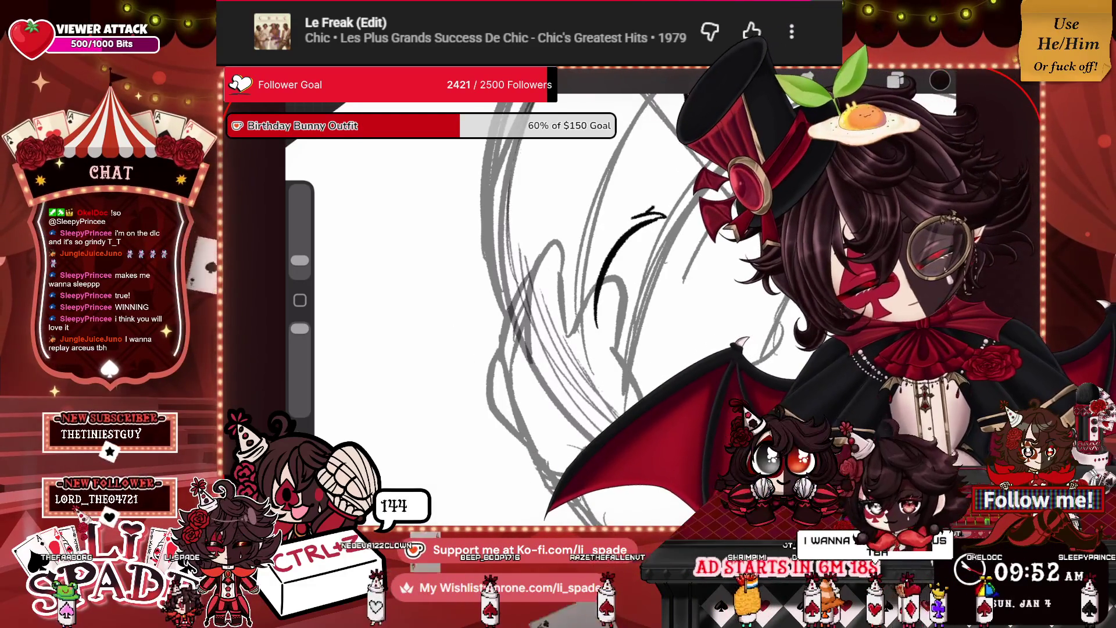
left_click_drag(579, 259, 570, 331)
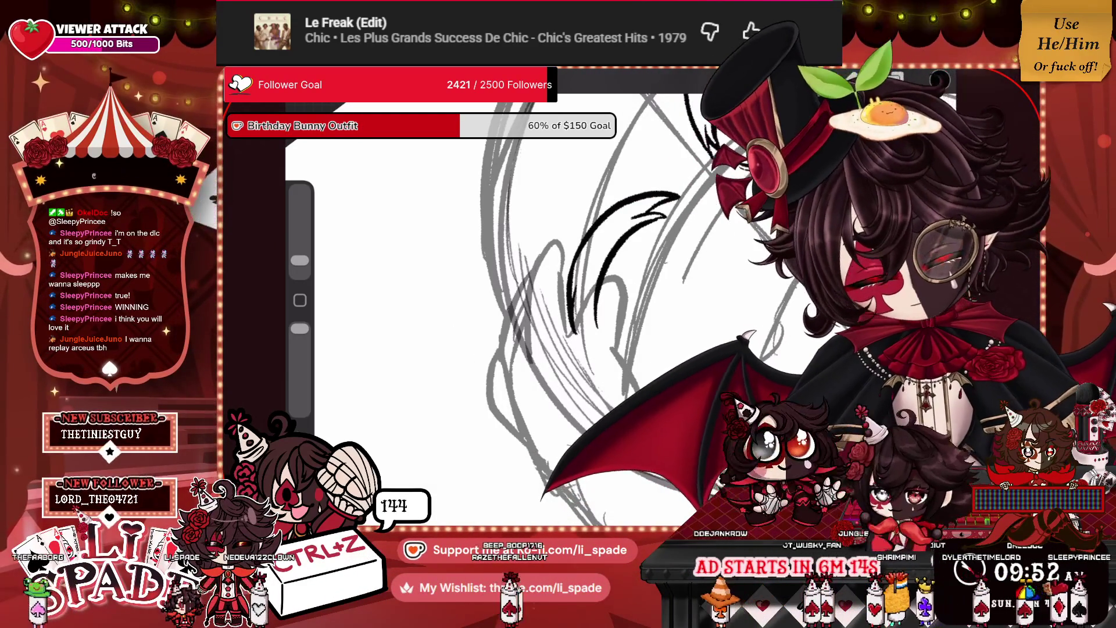
left_click_drag(596, 323, 602, 367)
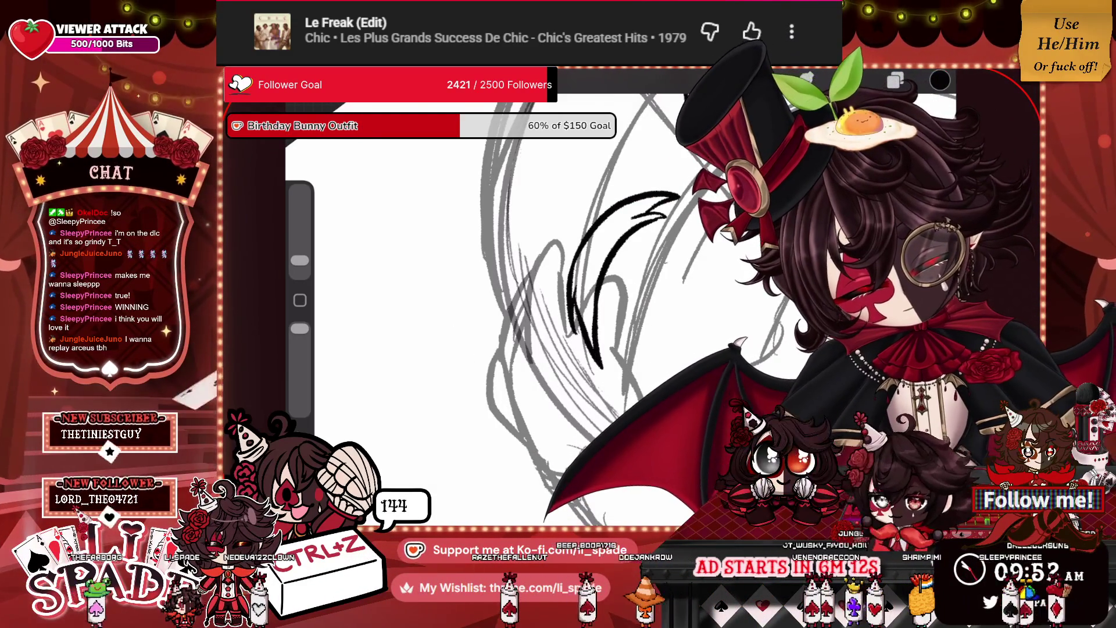
scroll(523, 303, "down", 5)
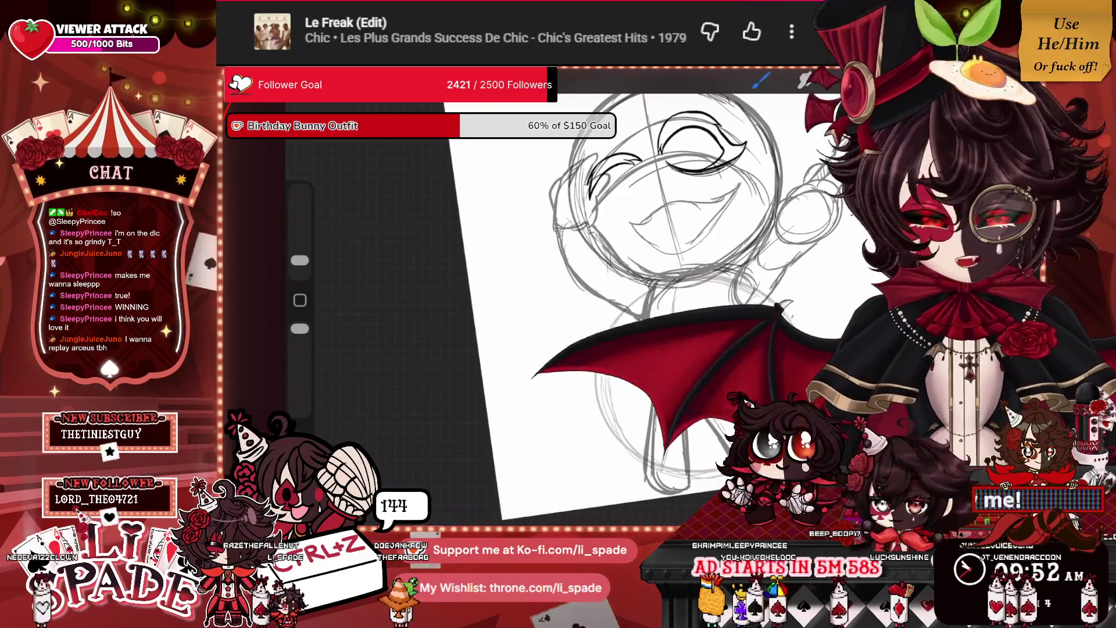
scroll(582, 191, "up", 10)
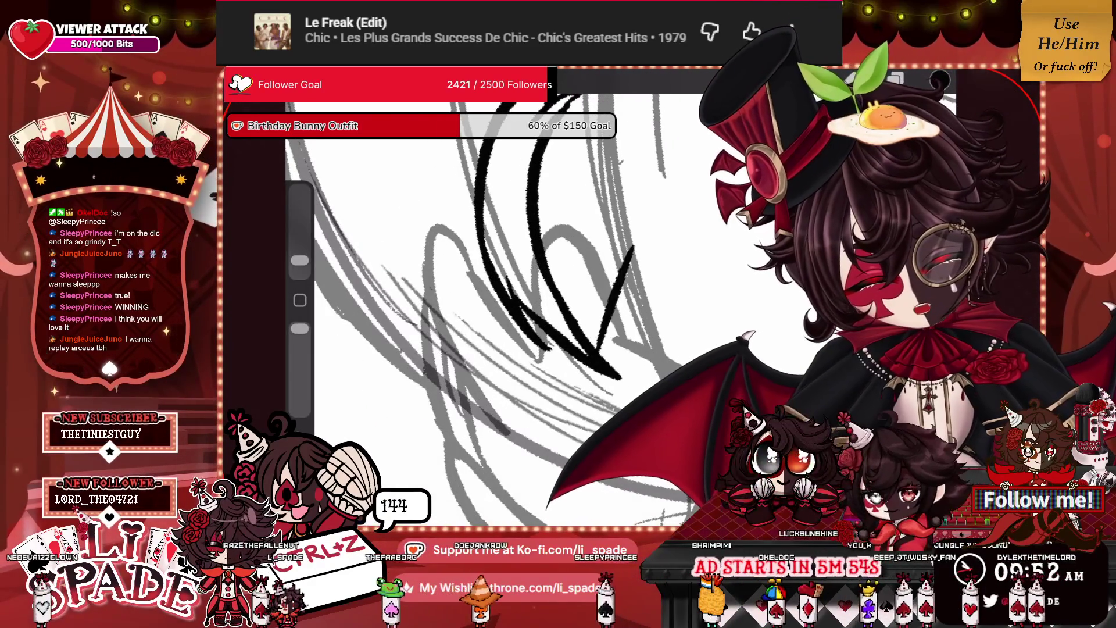
Rotate the canvas so the eye strokes run horizontally
left_click_drag(523, 302, 611, 244)
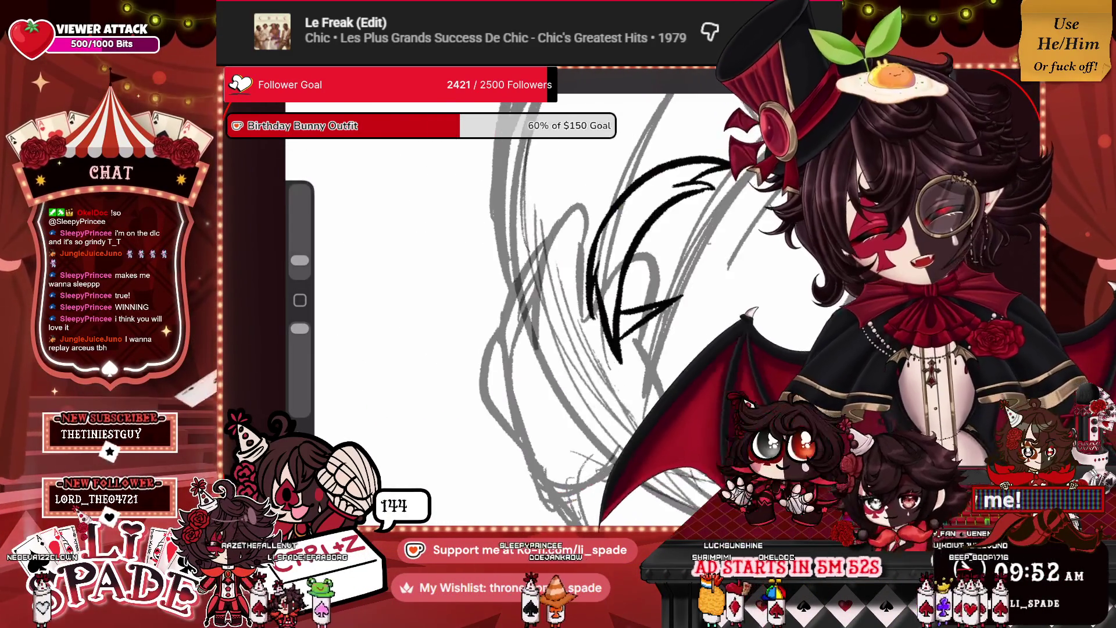
scroll(692, 273, "up", 1)
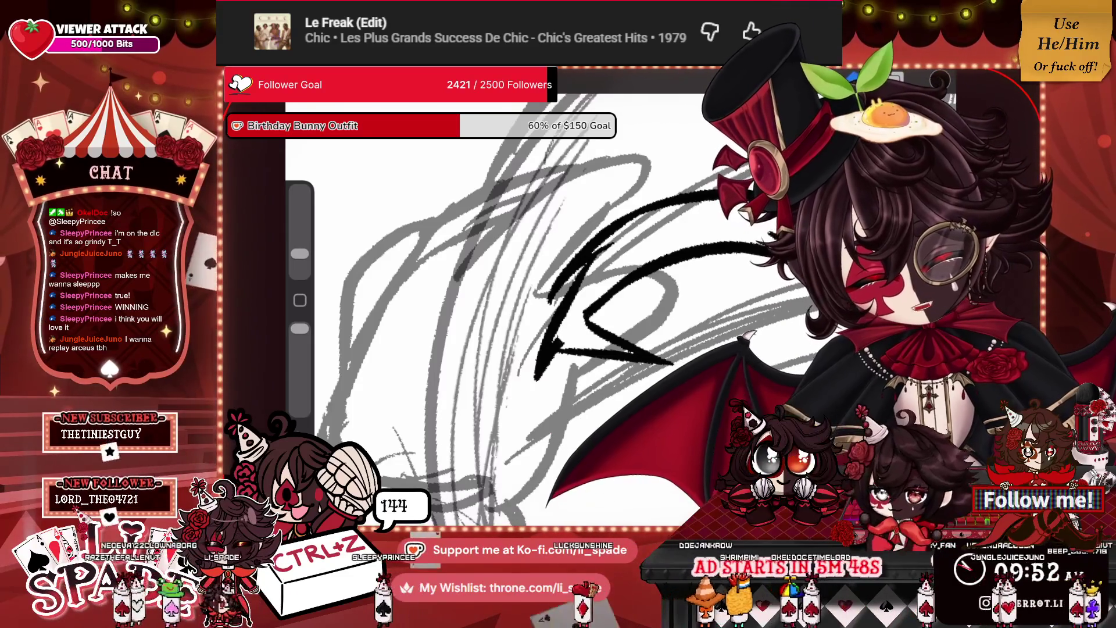
scroll(523, 291, "down", 5)
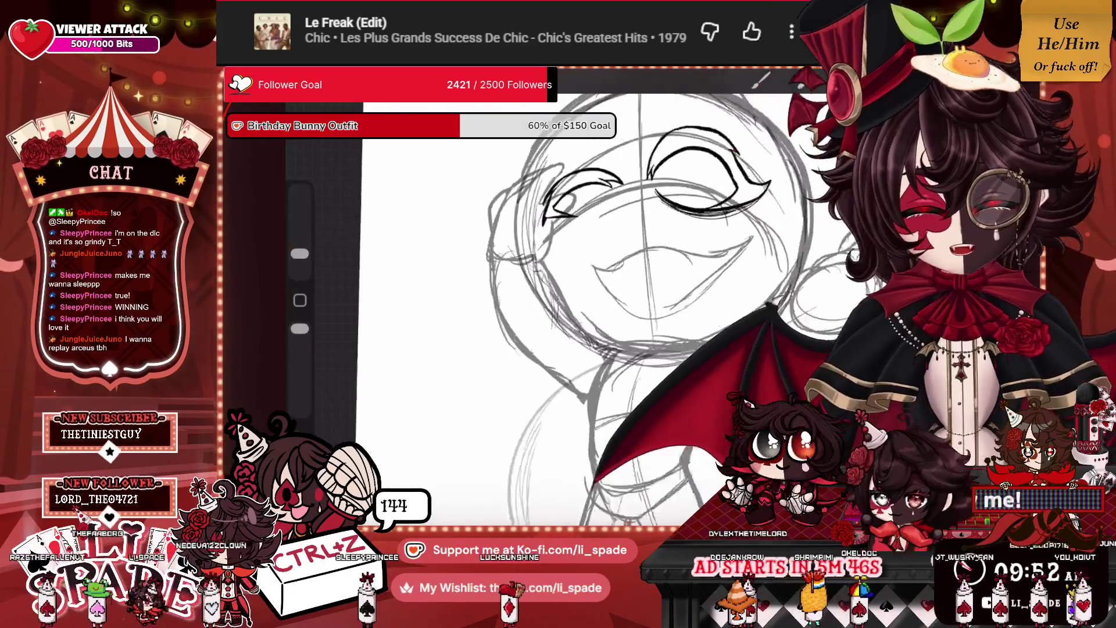
scroll(523, 291, "up", 4)
scroll(558, 291, "up", 1)
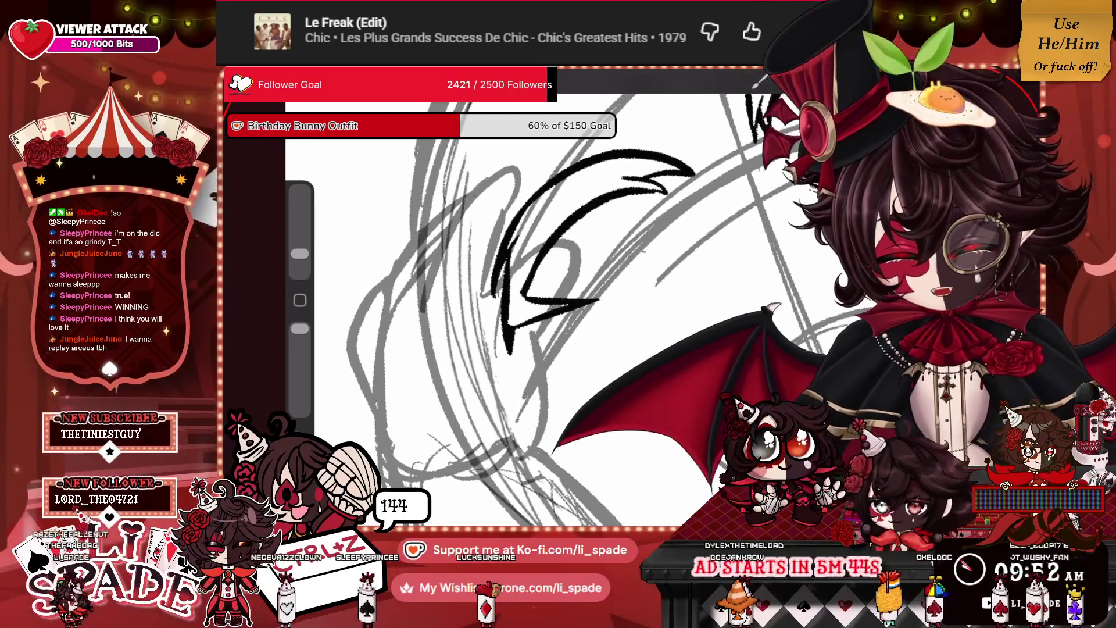
scroll(552, 291, "down", 3)
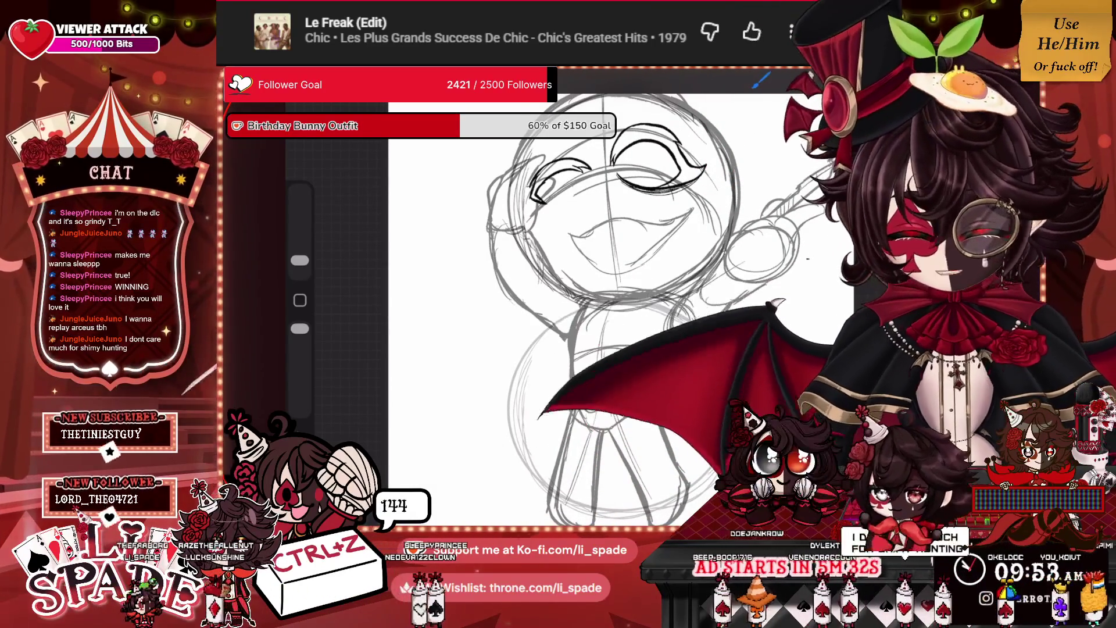
scroll(640, 186, "up", 5)
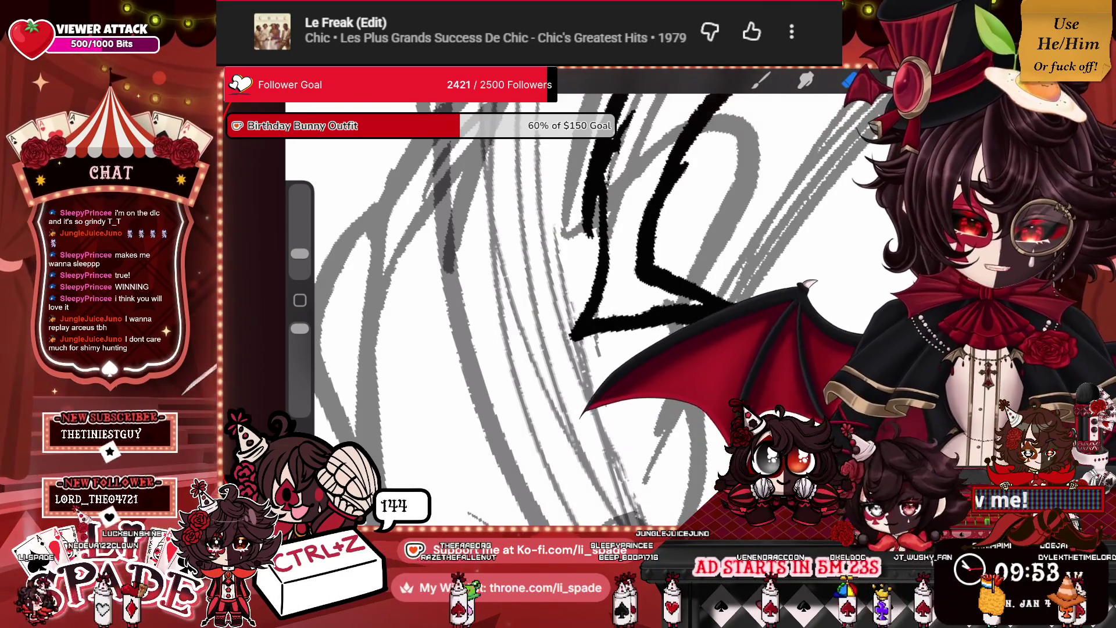
Settle on the hooked, pointed outer-corner stroke by undoing and redoing the eye strokes
key("b")
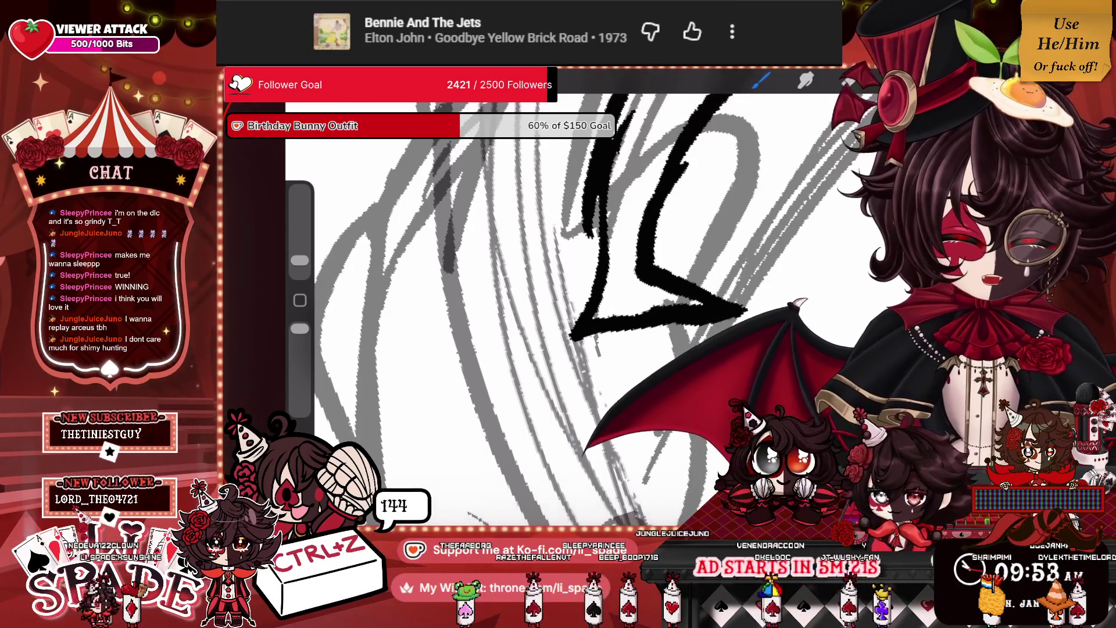
scroll(570, 308, "down", 5)
scroll(570, 308, "up", 5)
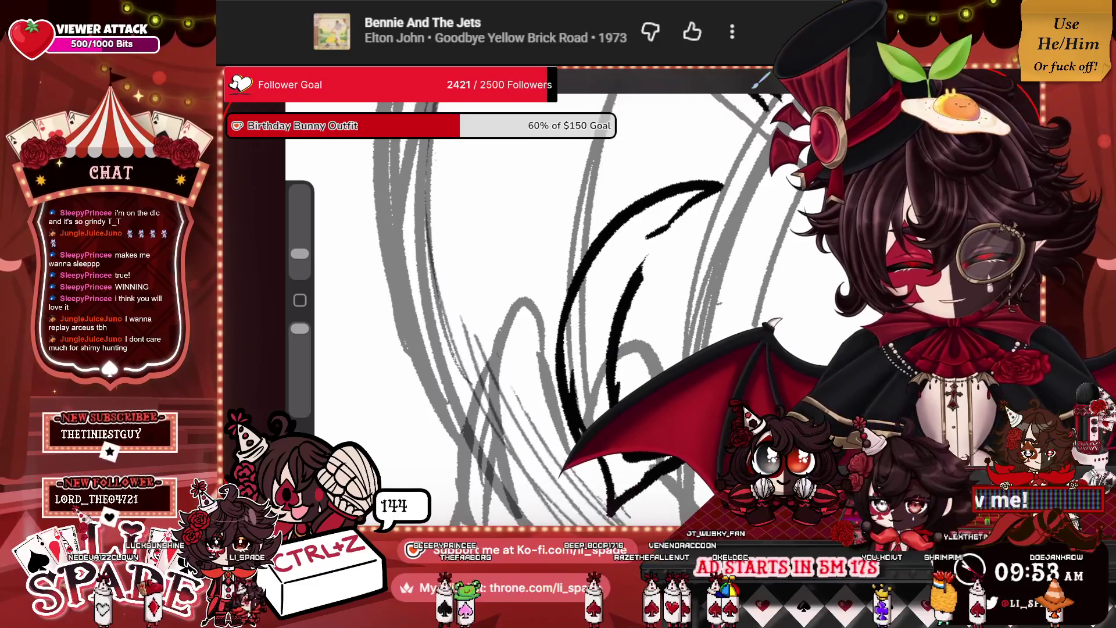
key("ctrl+z")
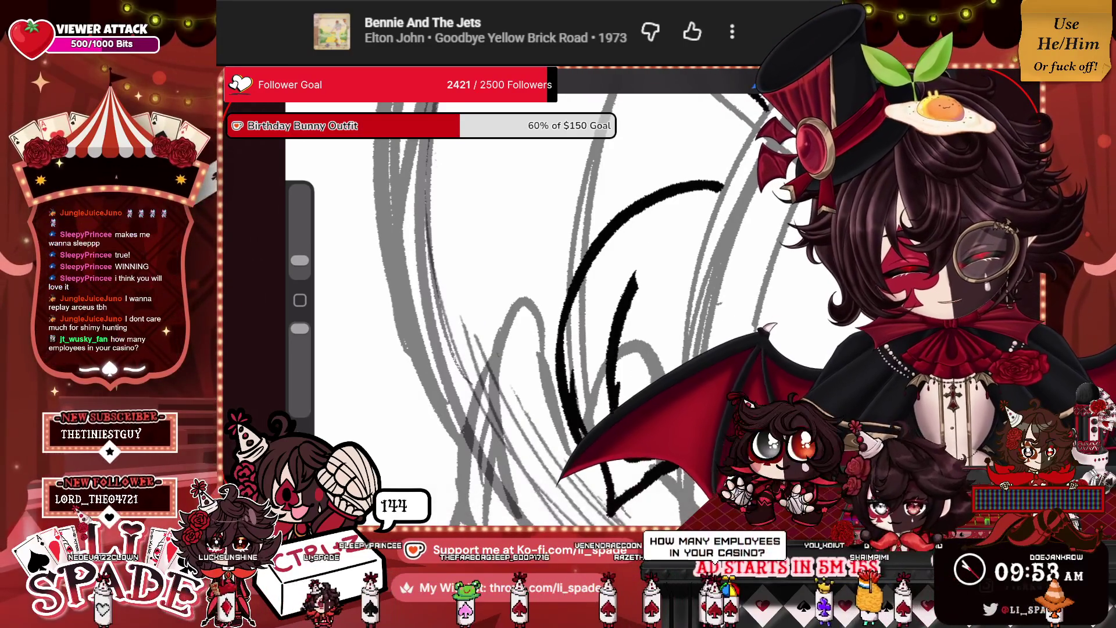
key("ctrl+y")
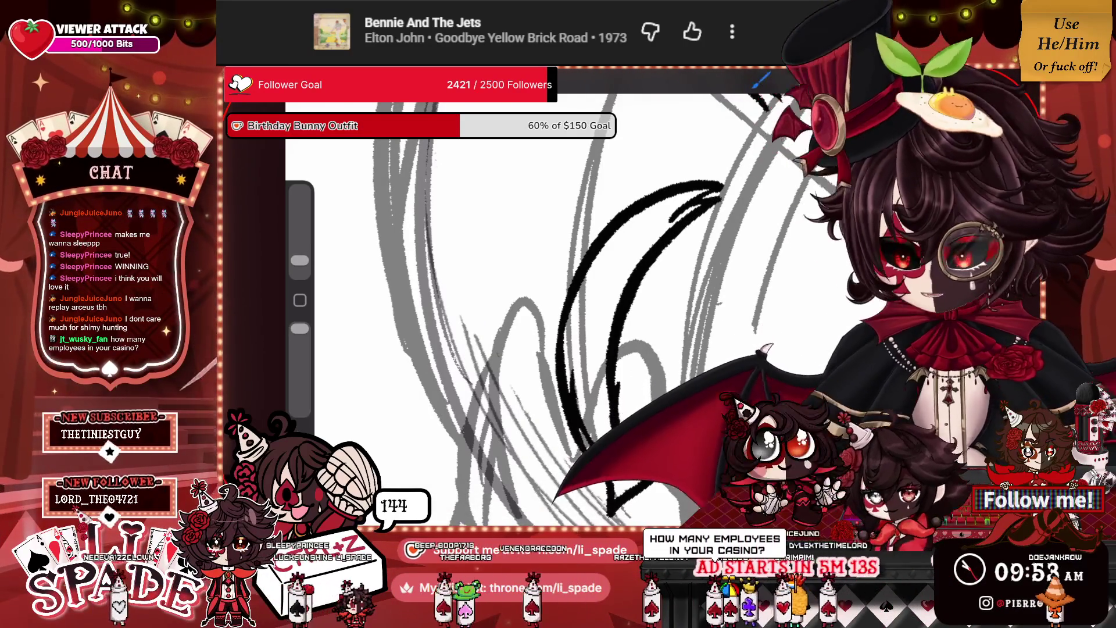
key("ctrl+z")
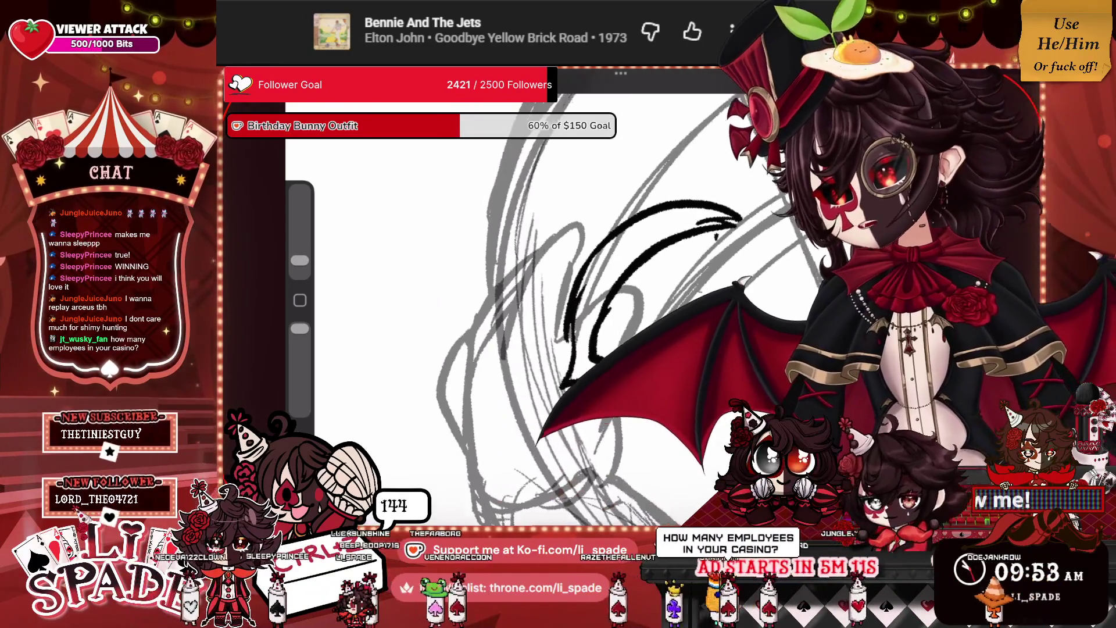
key("ctrl+z")
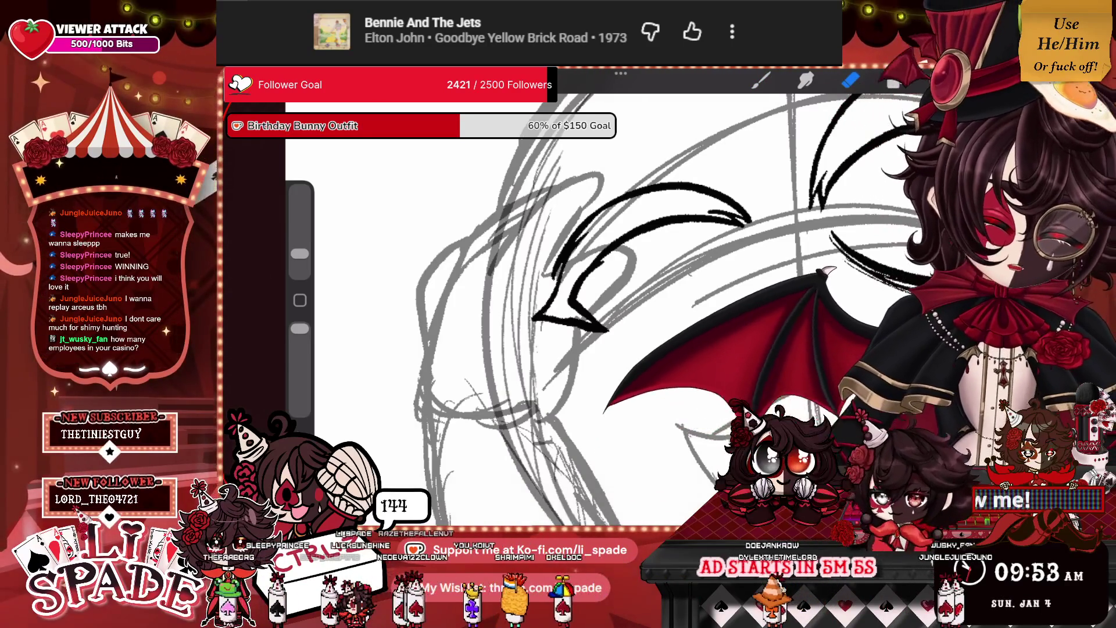
key("b")
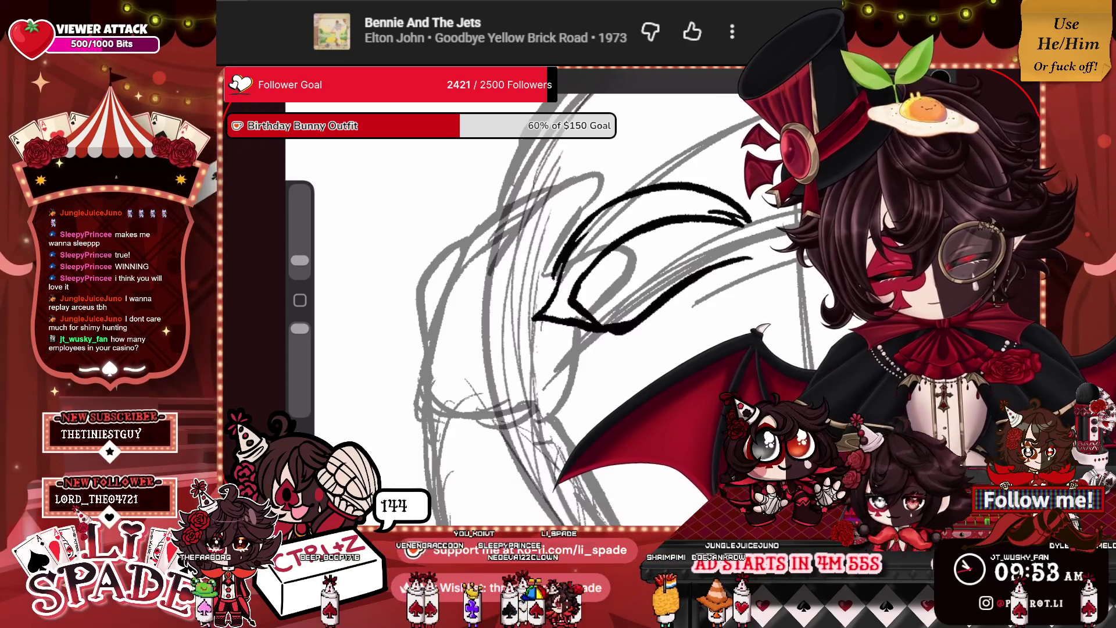
scroll(552, 303, "down", 5)
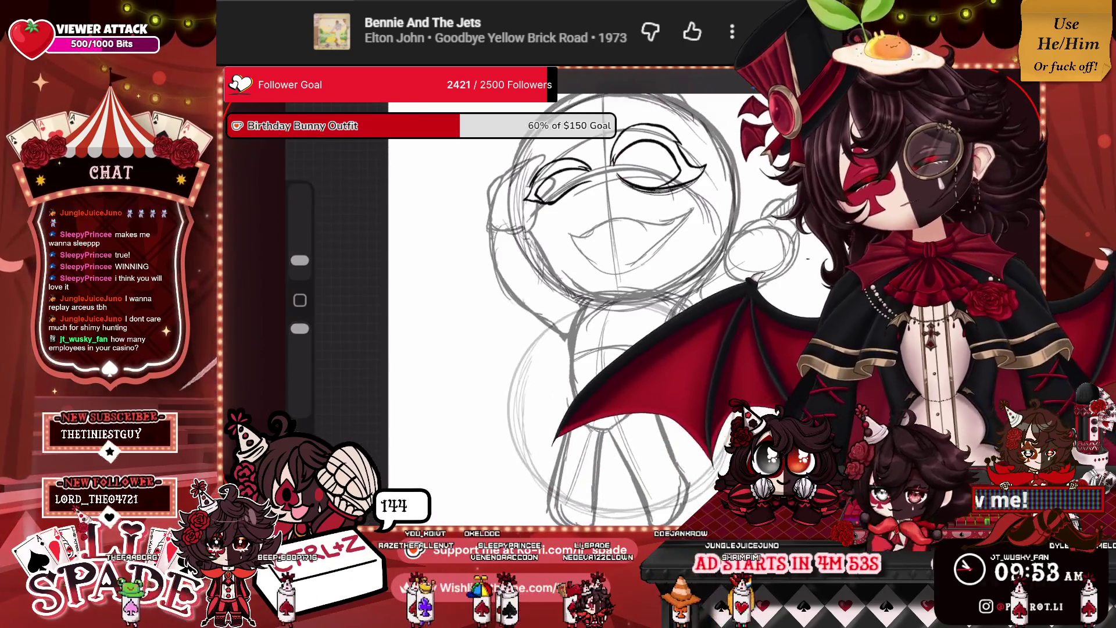
Add hatching along the eye's right edge and try an oval pupil, then remove it
scroll(582, 262, "up", 5)
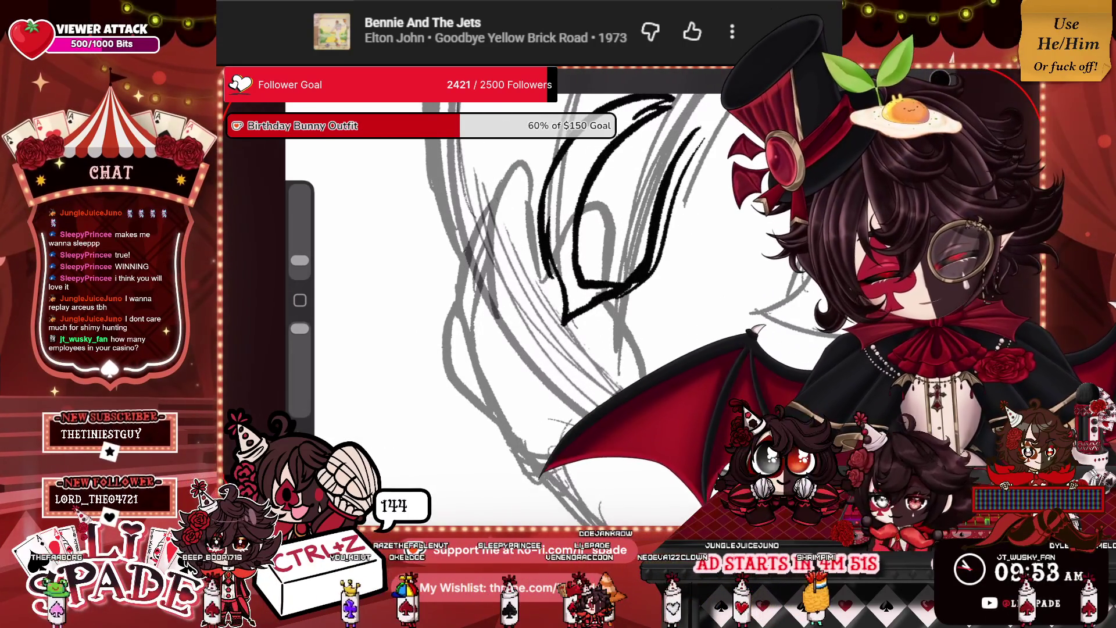
left_click_drag(696, 136, 670, 185)
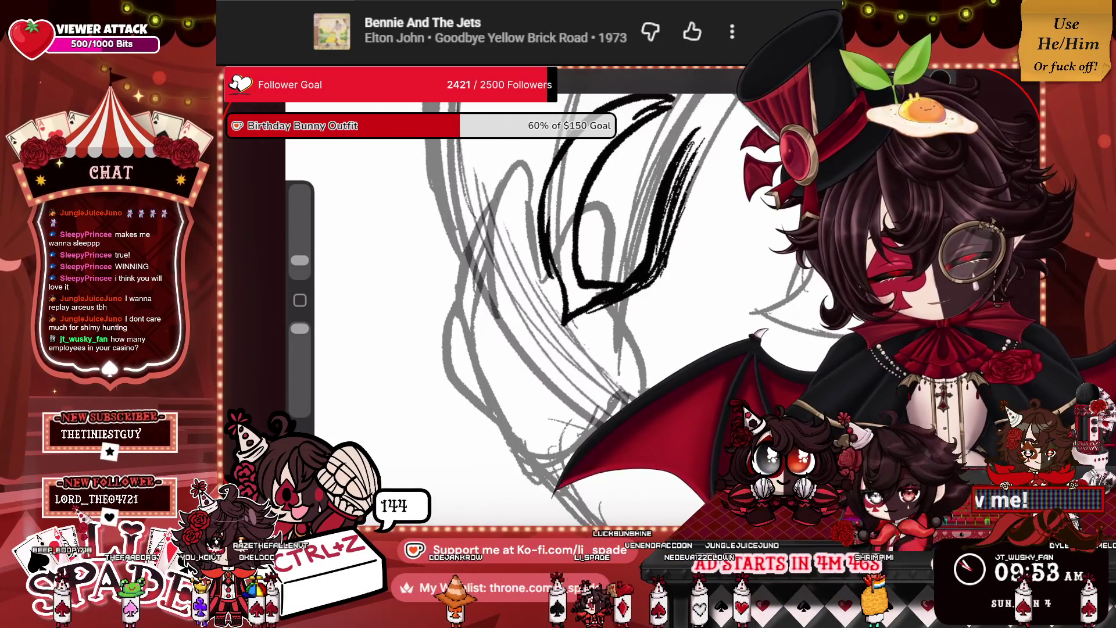
scroll(581, 261, "down", 5)
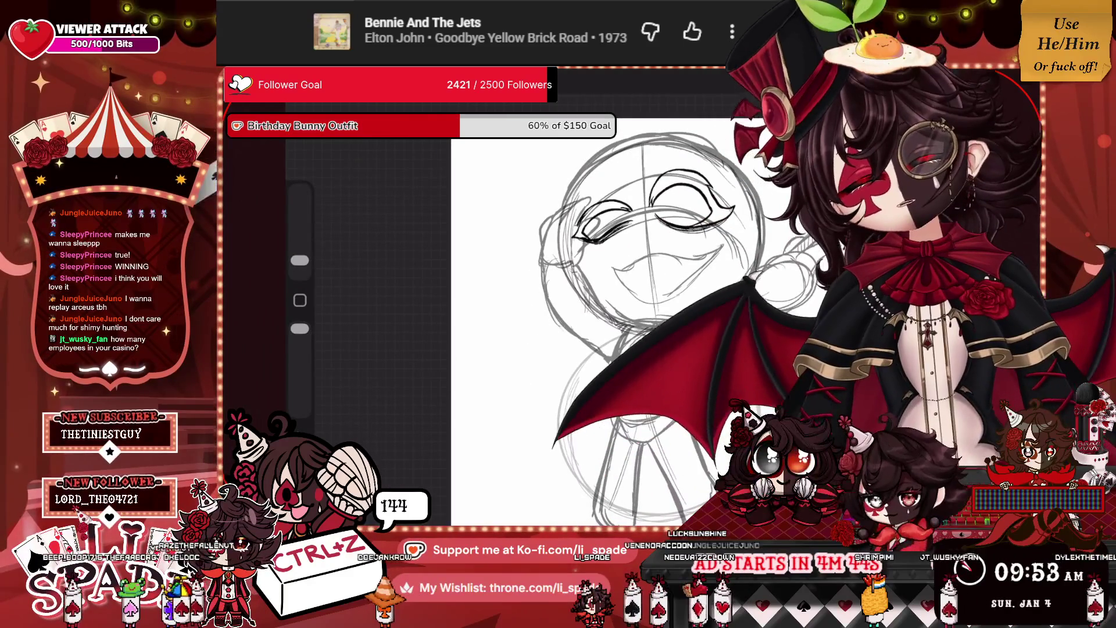
scroll(715, 174, "up", 5)
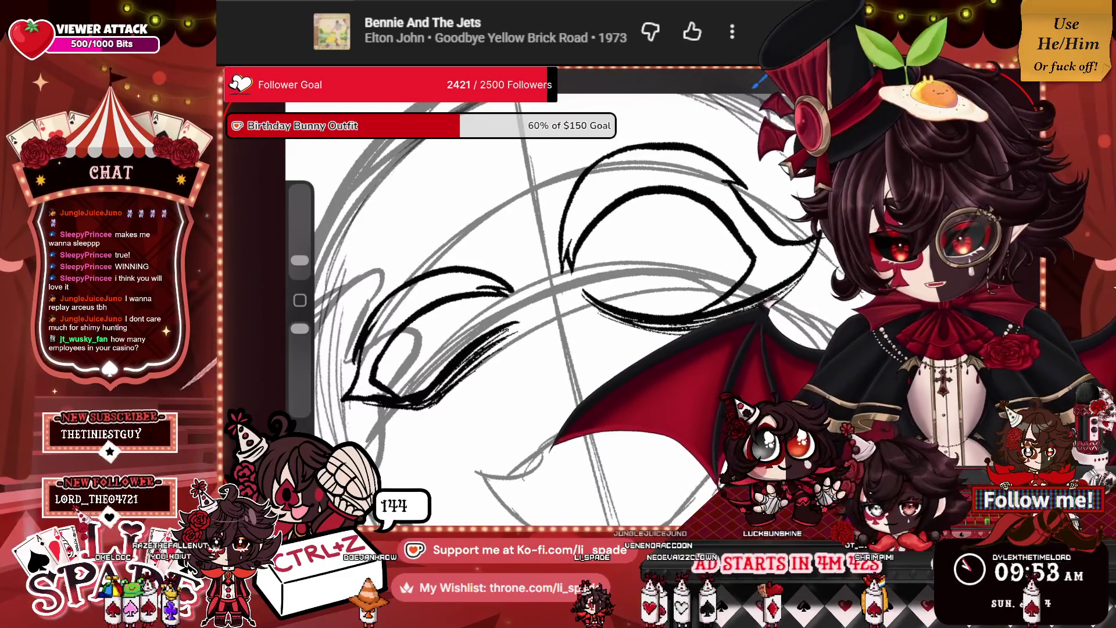
left_click_drag(656, 201, 662, 287)
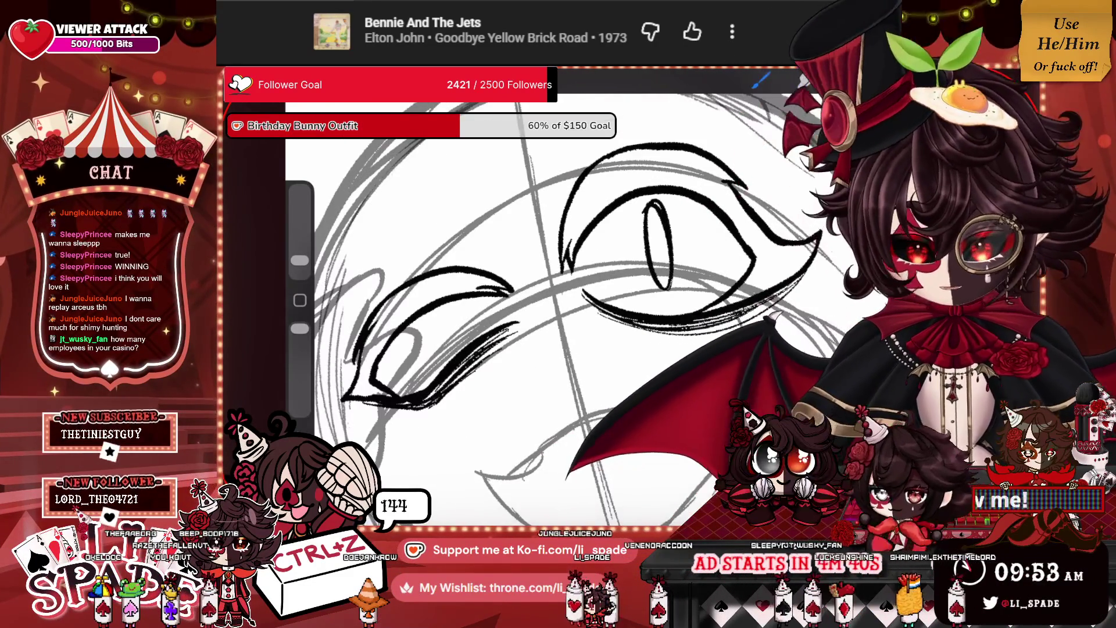
scroll(524, 291, "down", 5)
scroll(581, 290, "up", 5)
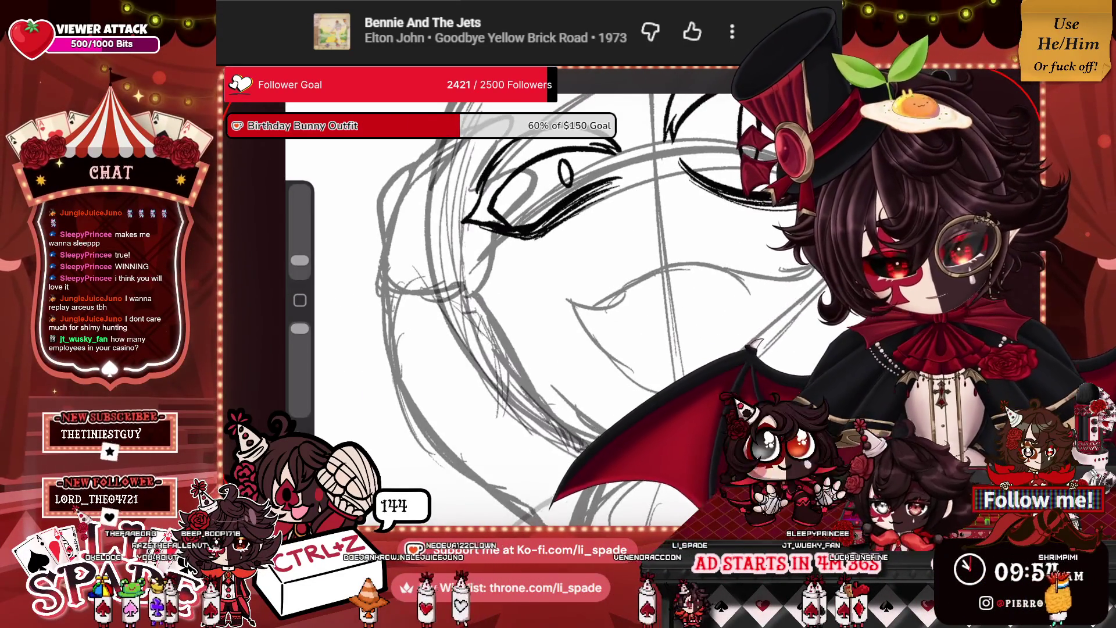
scroll(547, 308, "down", 3)
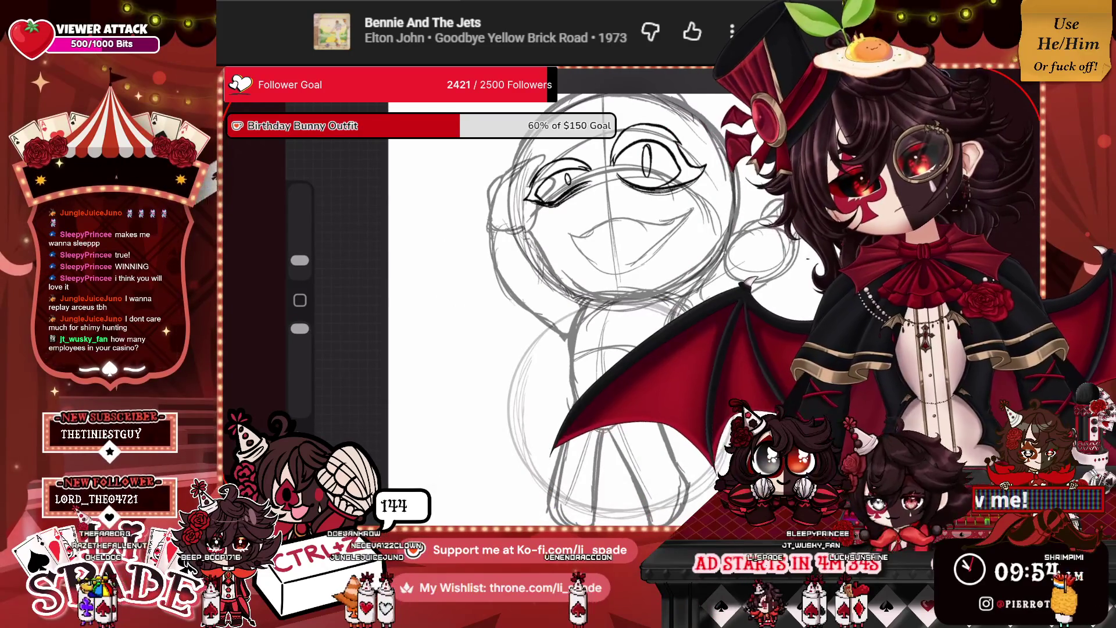
scroll(645, 169, "up", 5)
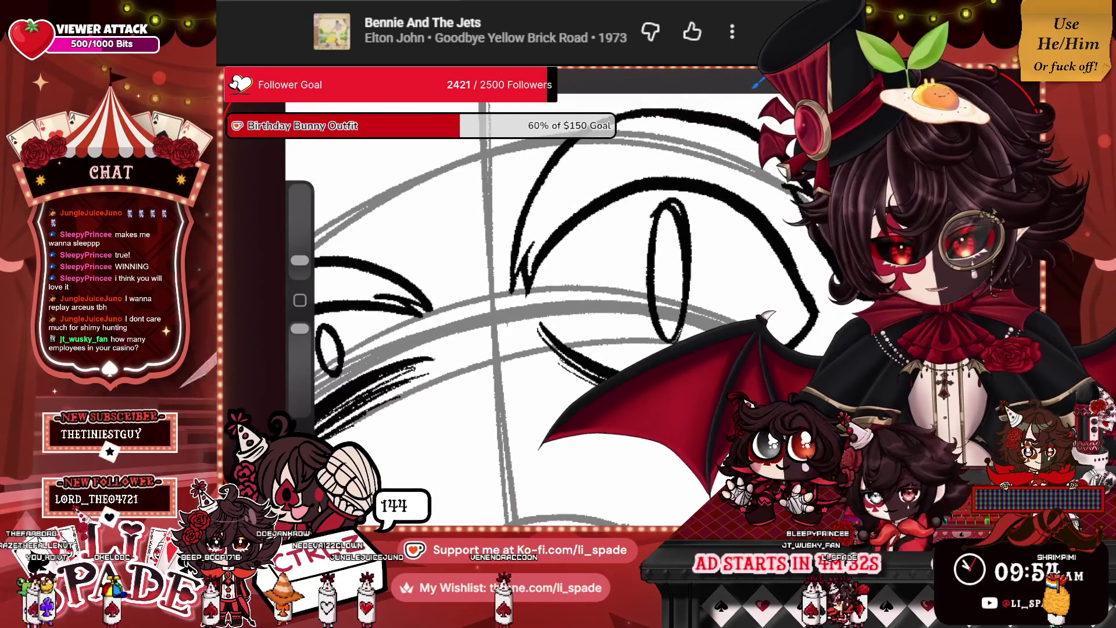
key("ctrl+z")
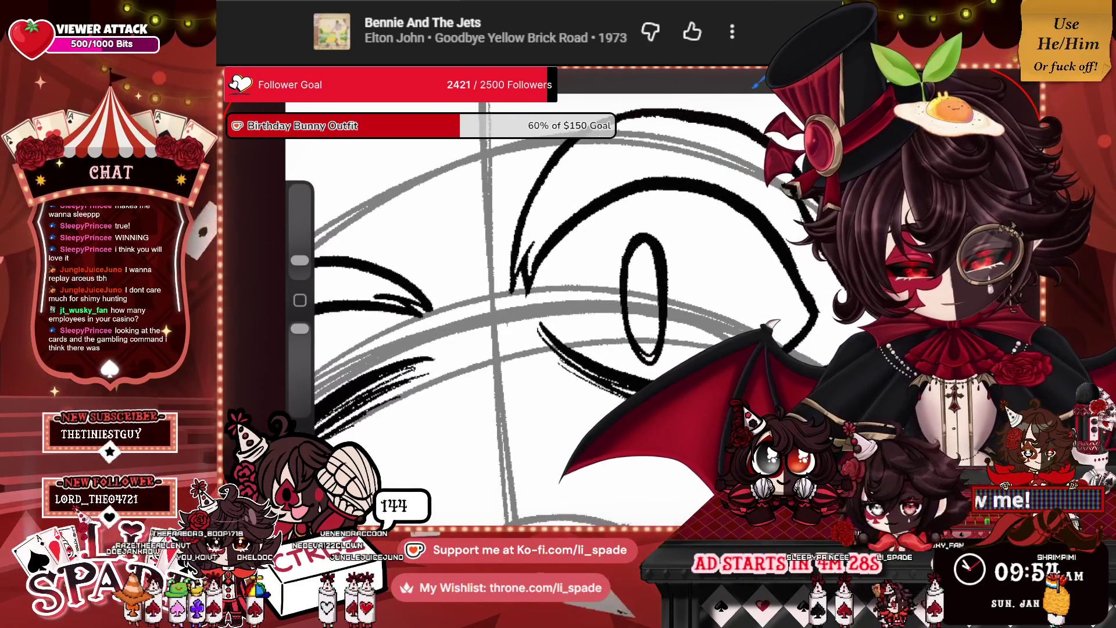
Ink lines around the eye's pupil oval
scroll(581, 291, "down", 5)
scroll(640, 168, "up", 5)
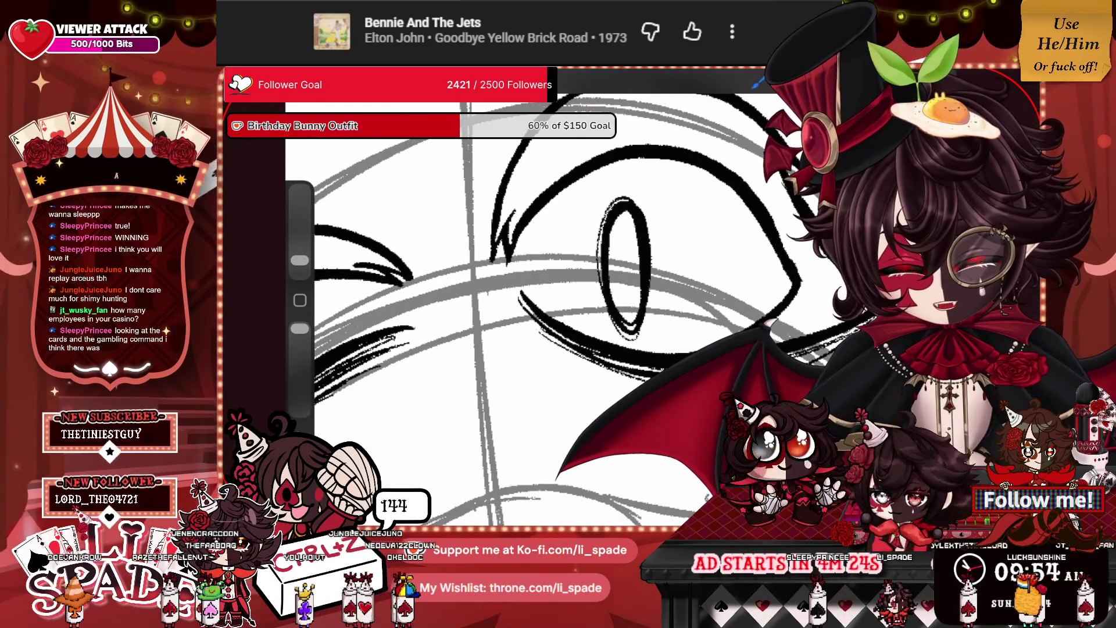
left_click_drag(622, 201, 596, 302)
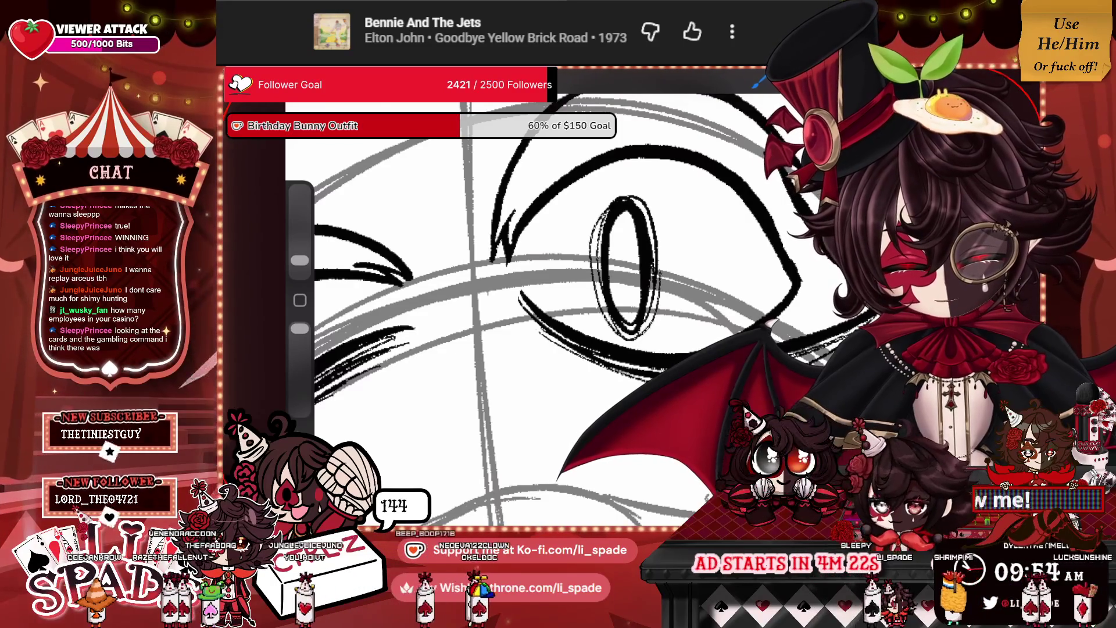
scroll(553, 291, "down", 5)
scroll(523, 262, "up", 5)
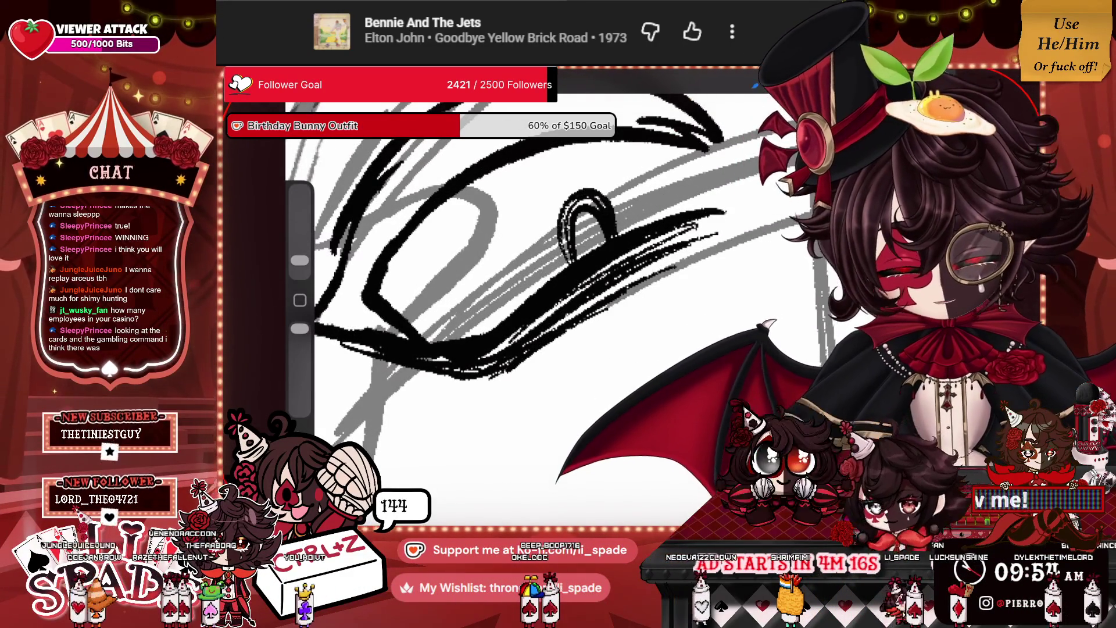
scroll(552, 291, "down", 5)
scroll(640, 233, "up", 5)
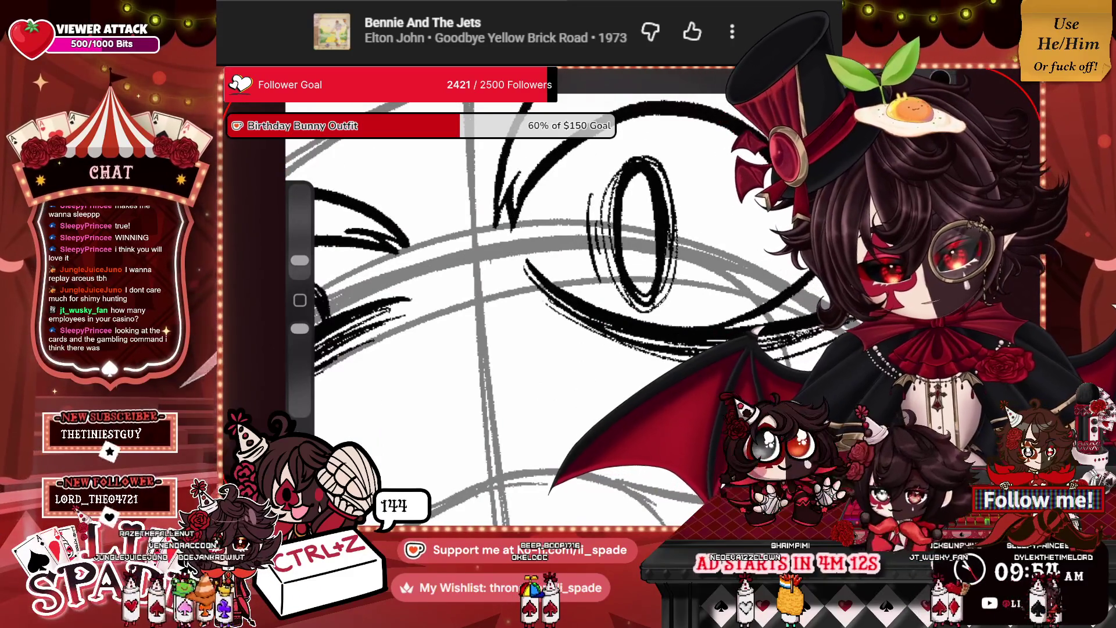
scroll(523, 290, "down", 5)
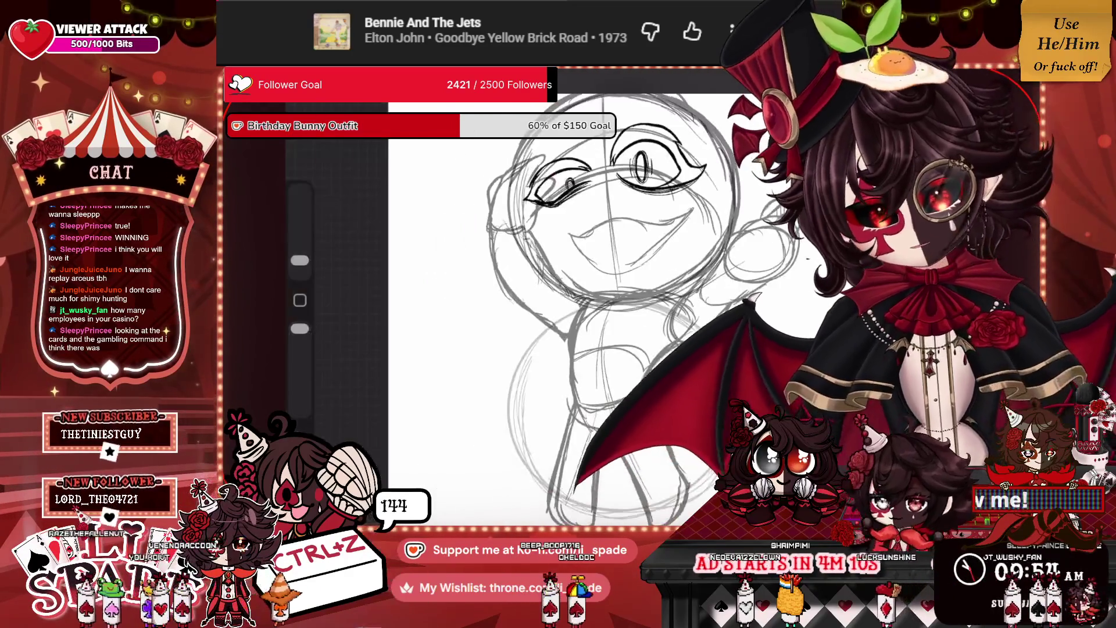
scroll(494, 233, "up", 5)
Add short dark strokes beside the pupil and draw the upper lid curve extending left
left_click_drag(587, 194, 589, 249)
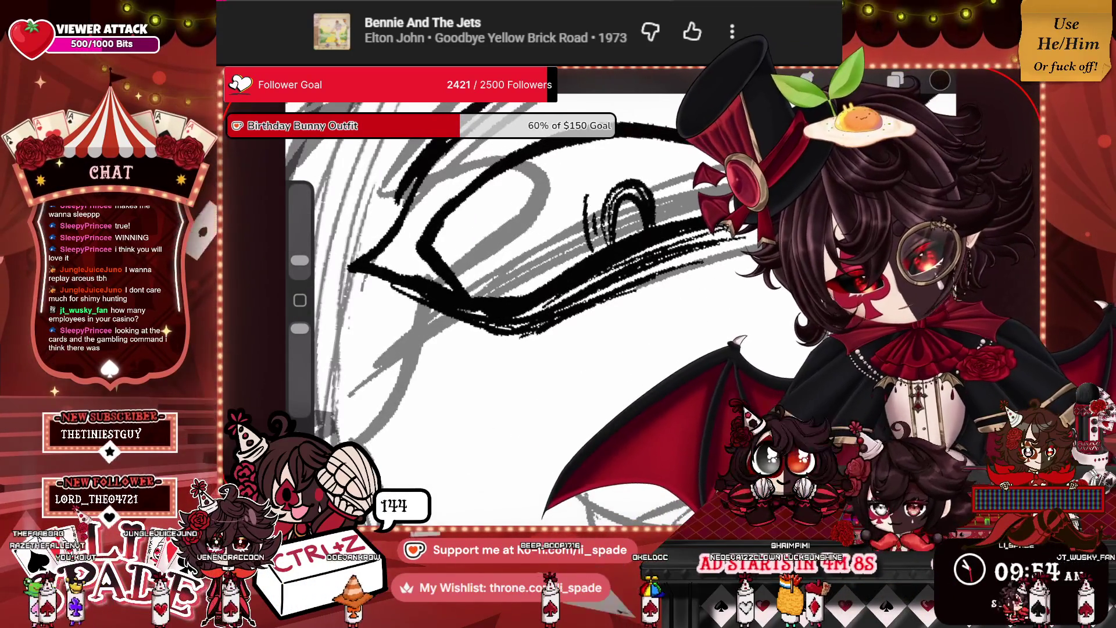
scroll(581, 308, "down", 5)
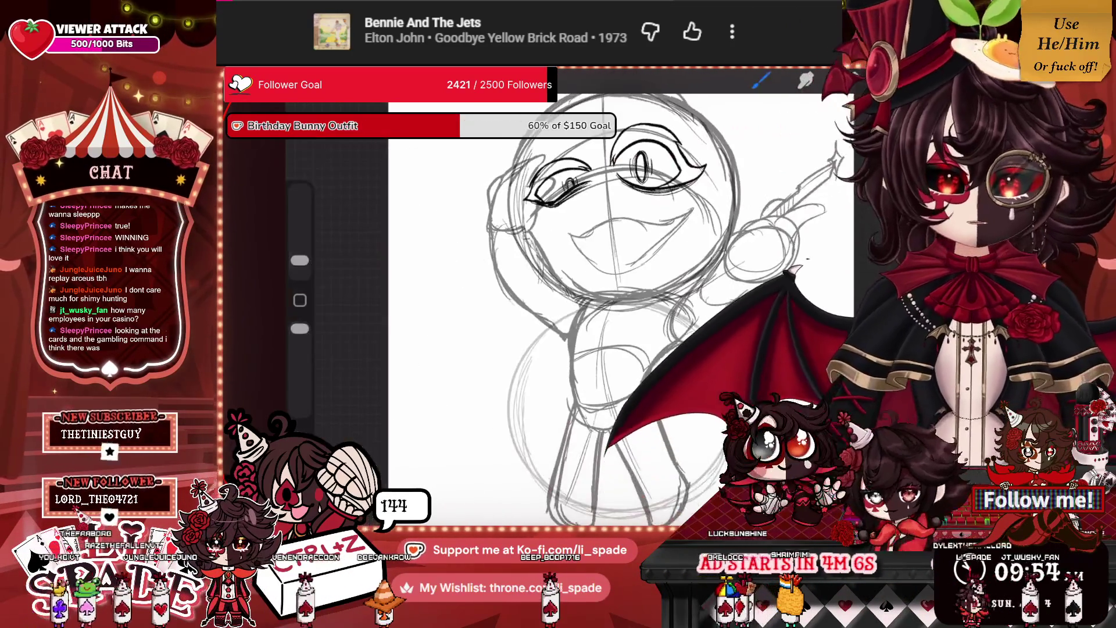
scroll(581, 309, "up", 5)
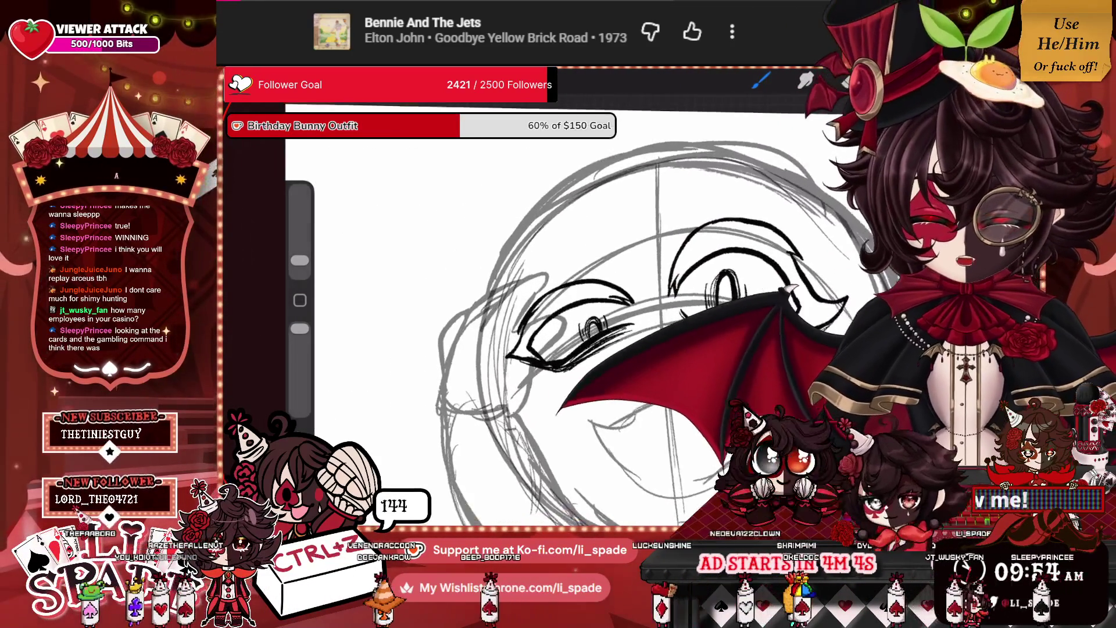
left_click_drag(526, 273, 686, 241)
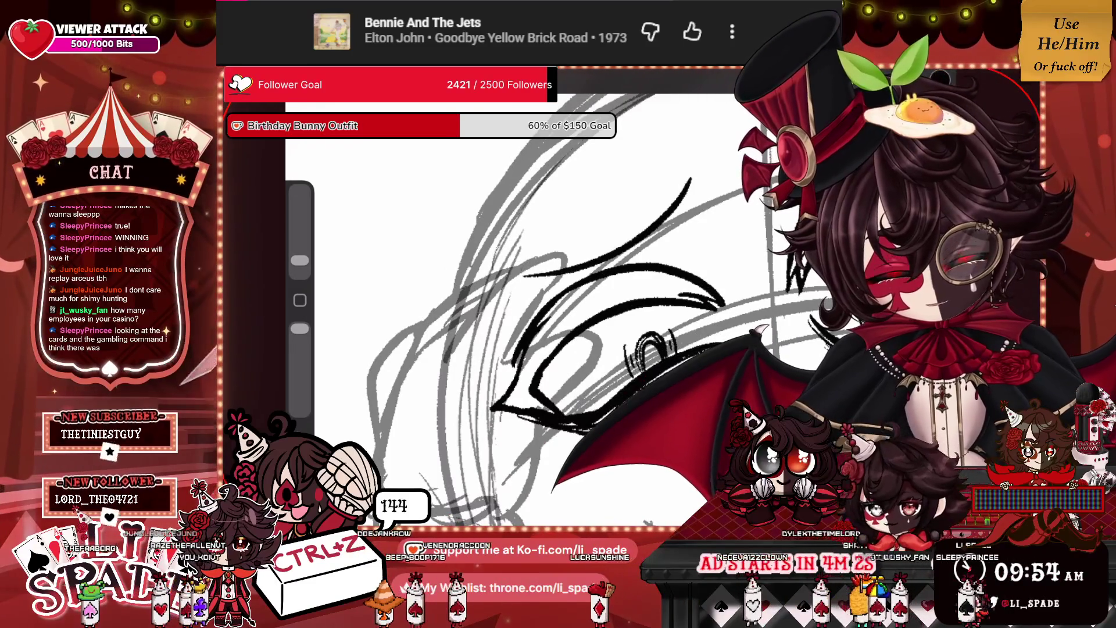
left_click_drag(501, 280, 657, 264)
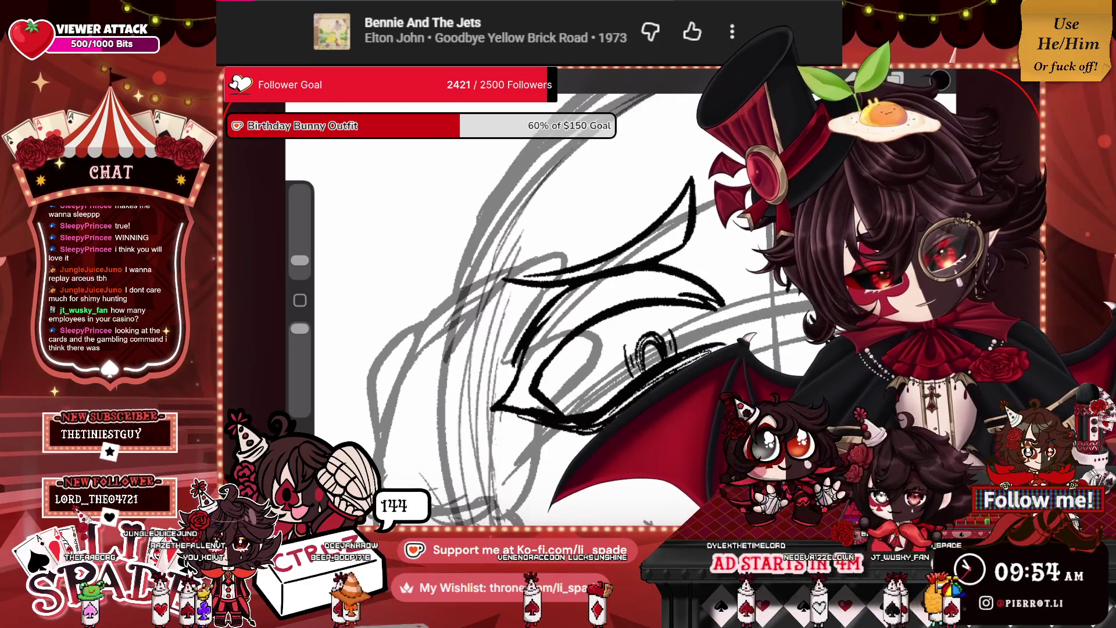
scroll(582, 308, "down", 5)
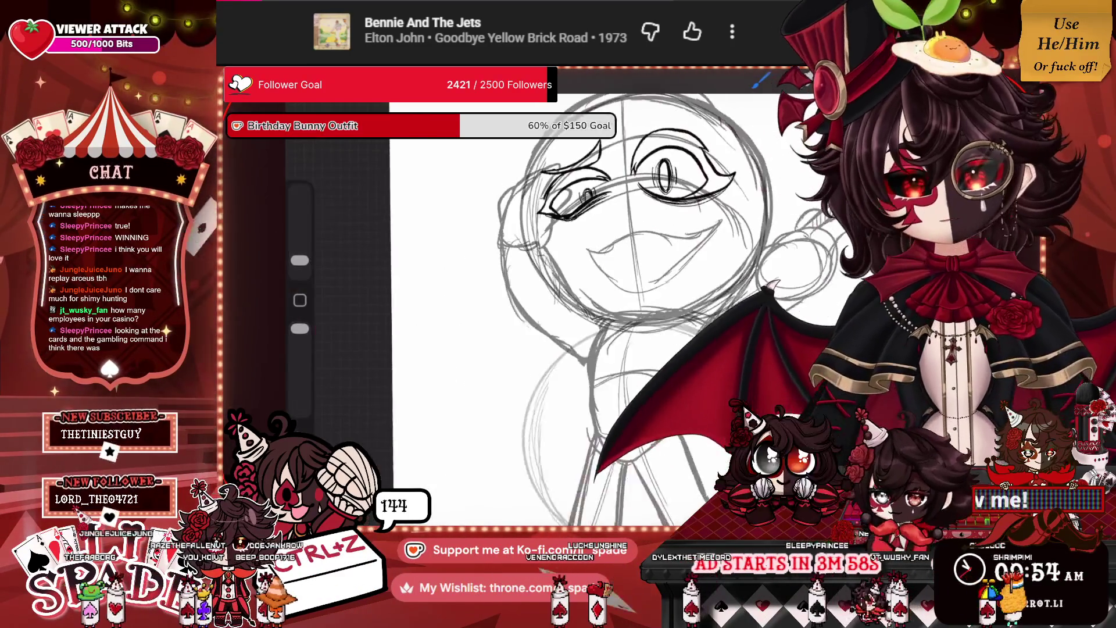
Draw a new black line beside the left eye and undo its stray hooked end
scroll(581, 308, "up", 5)
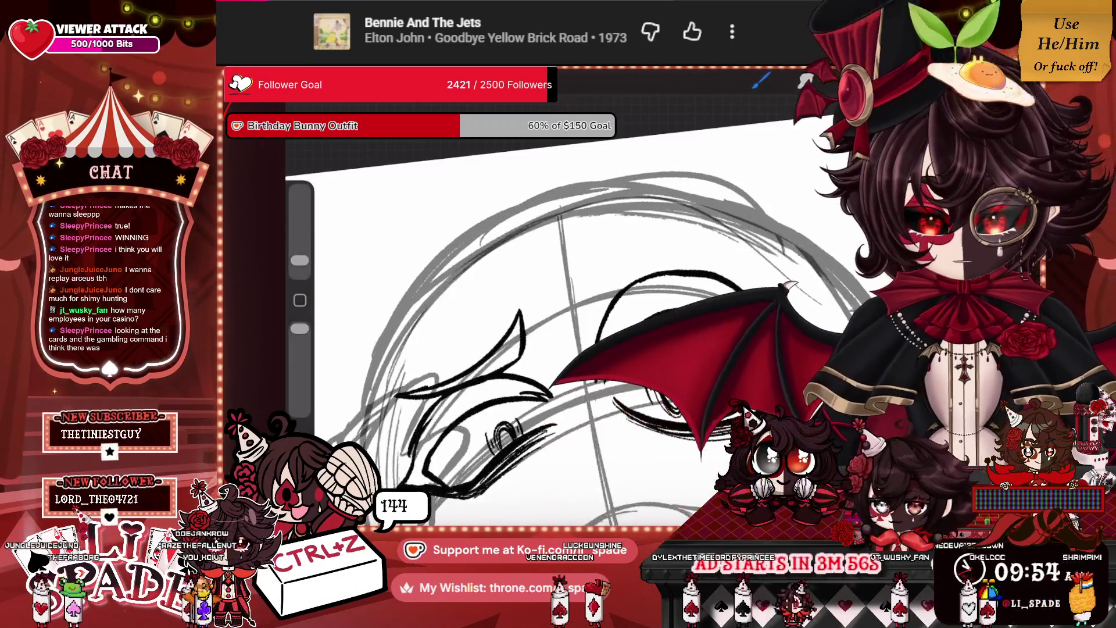
left_click_drag(558, 314, 687, 239)
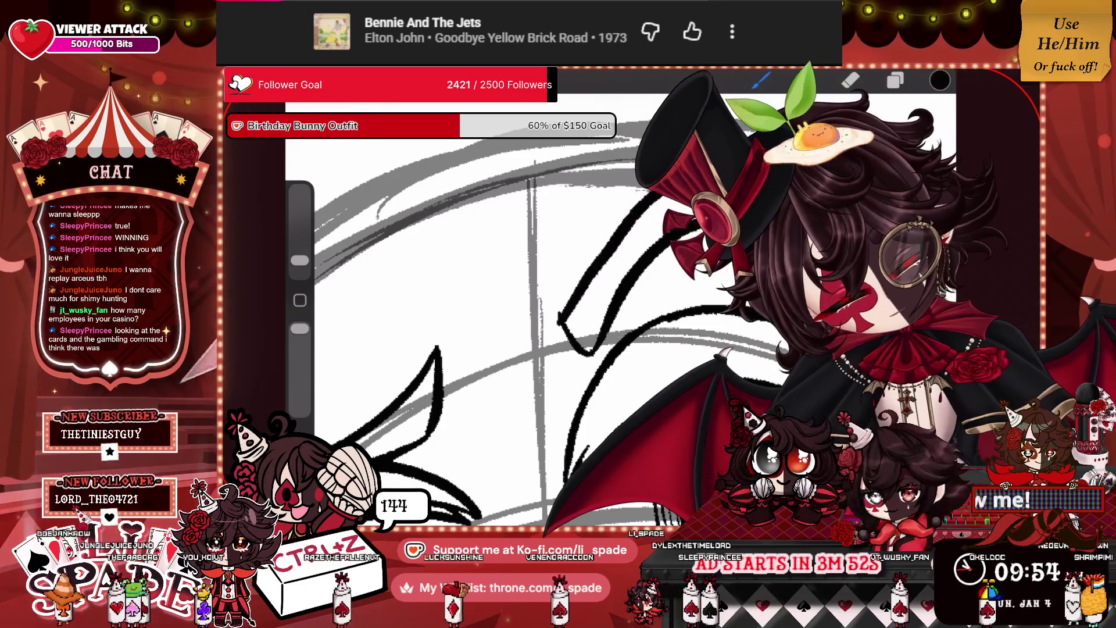
scroll(581, 308, "down", 3)
scroll(581, 308, "down", 3)
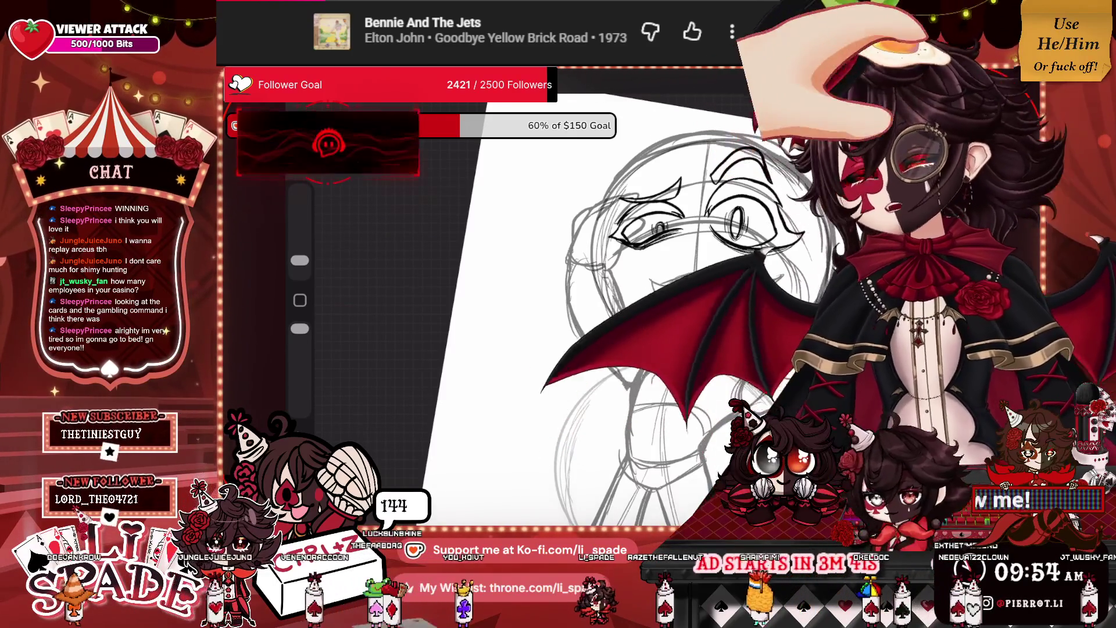
scroll(576, 302, "up", 5)
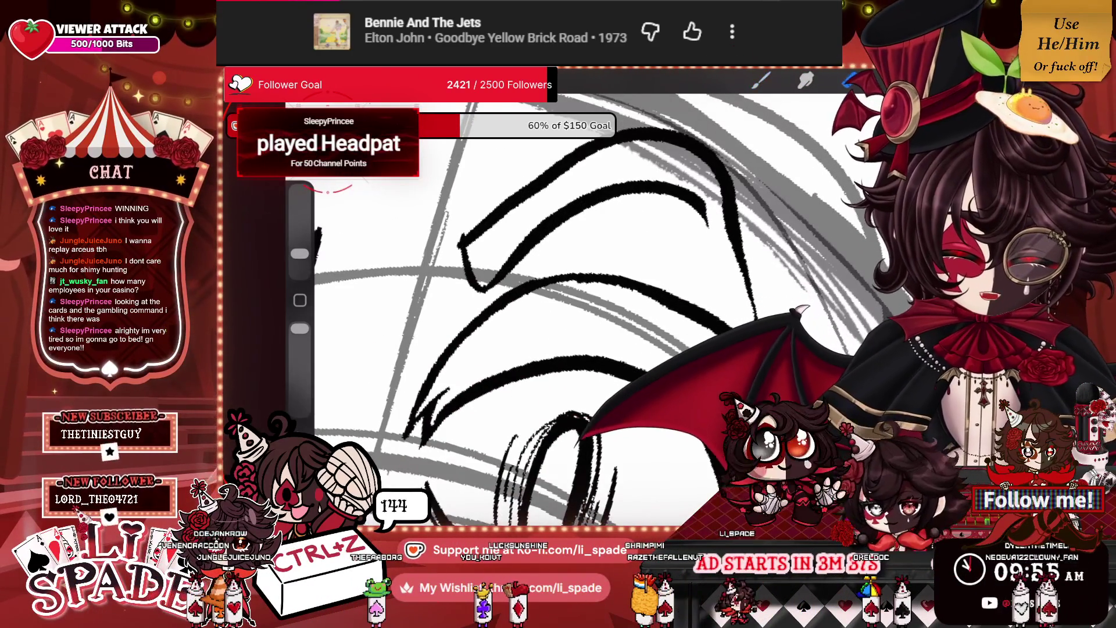
key("ctrl+z")
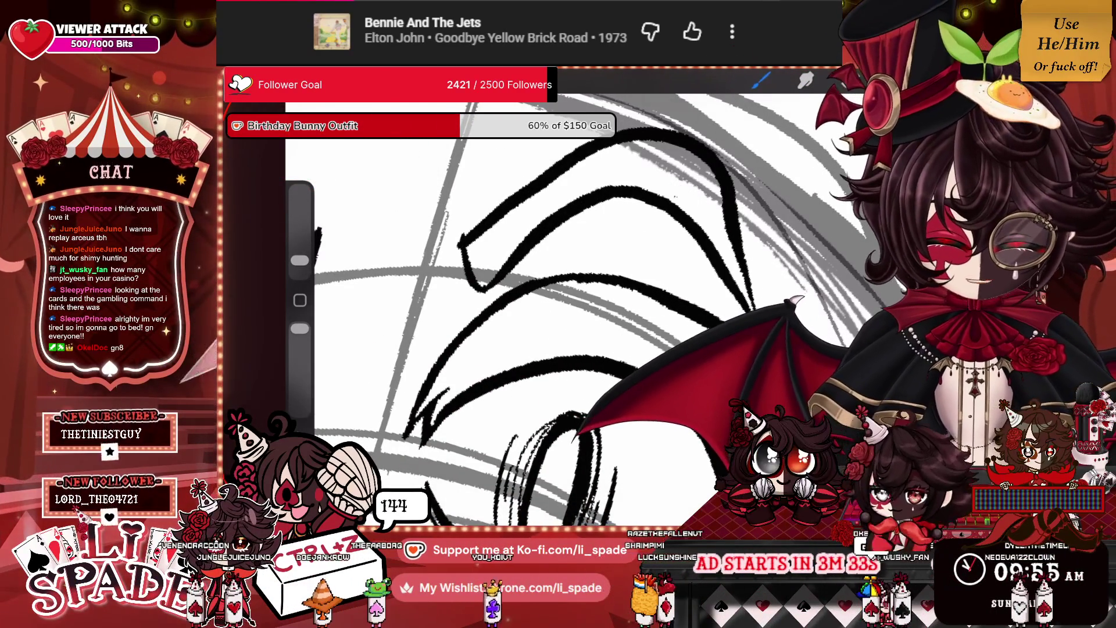
scroll(576, 302, "up", 3)
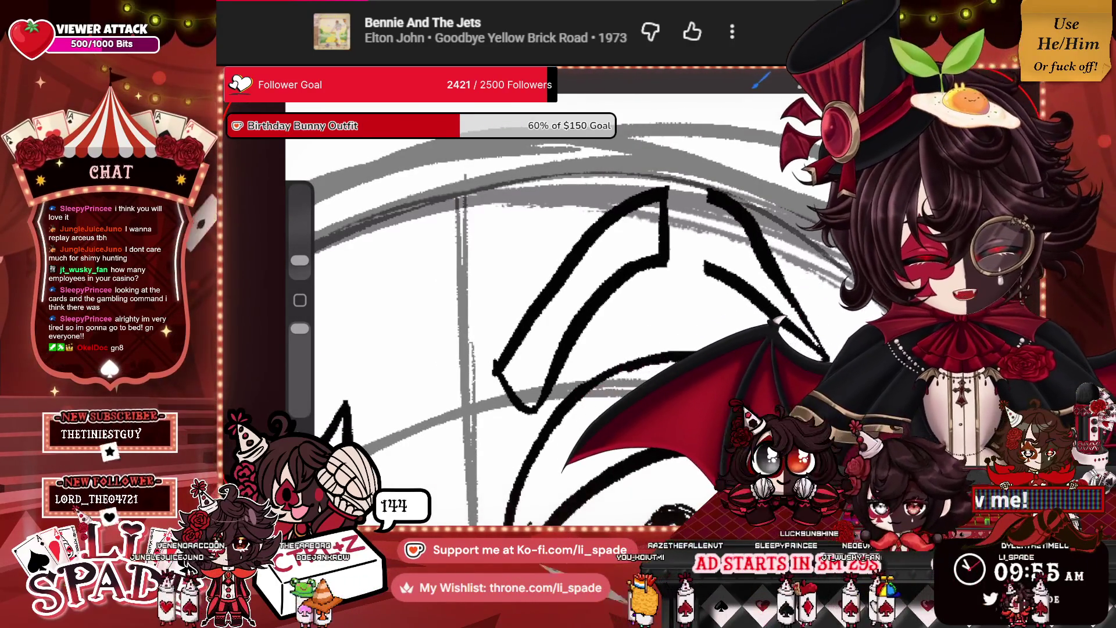
scroll(576, 302, "down", 5)
scroll(628, 291, "down", 3)
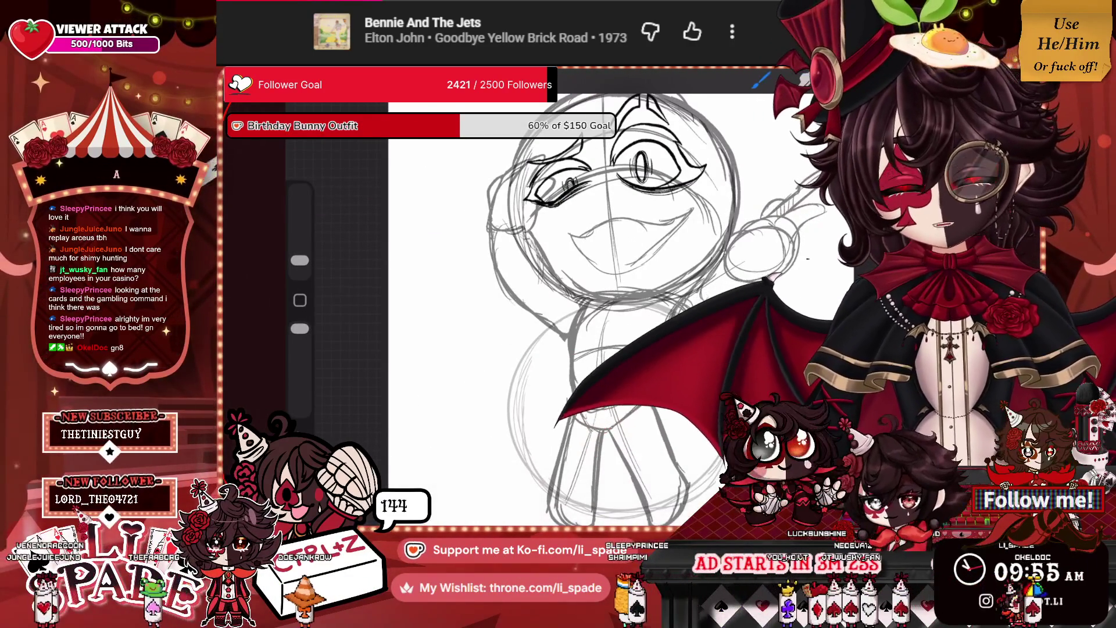
scroll(616, 302, "down", 3)
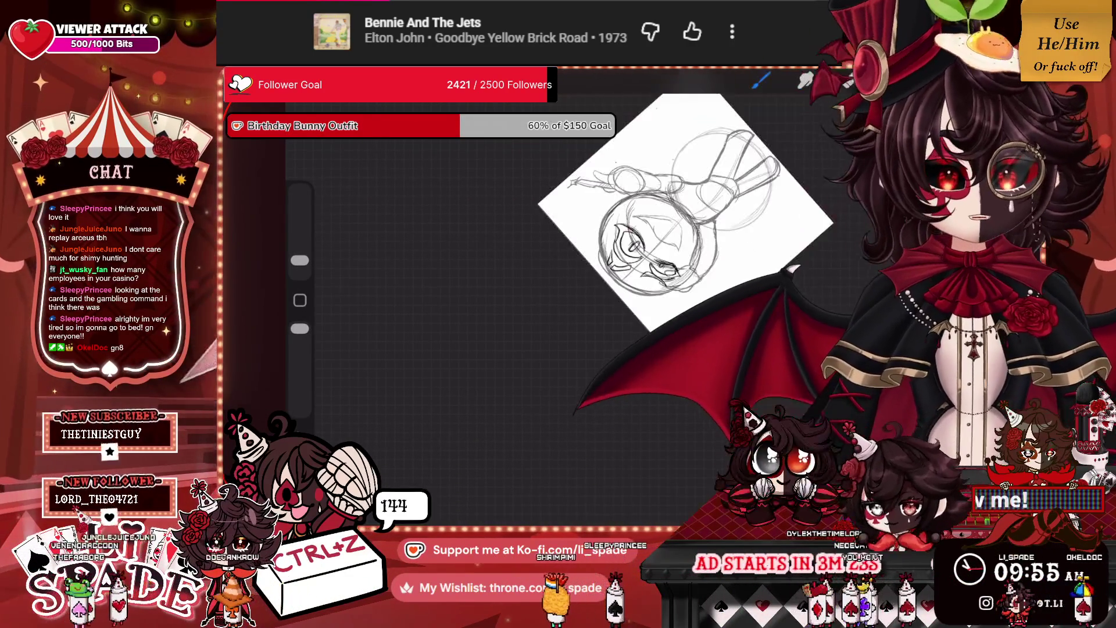
scroll(639, 262, "up", 3)
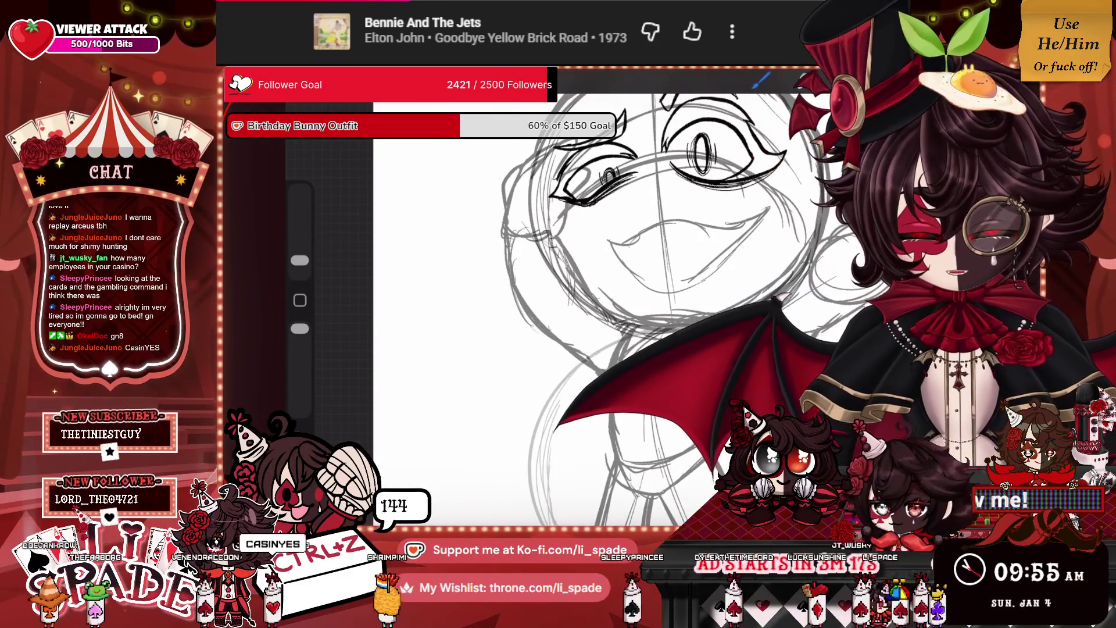
scroll(582, 291, "up", 2)
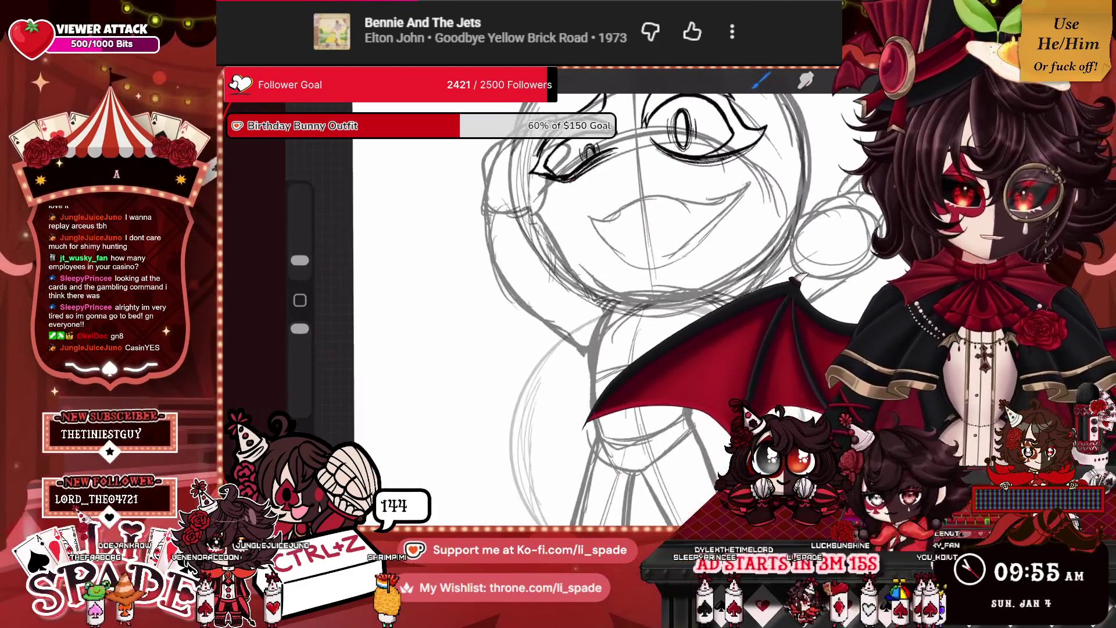
scroll(581, 291, "up", 2)
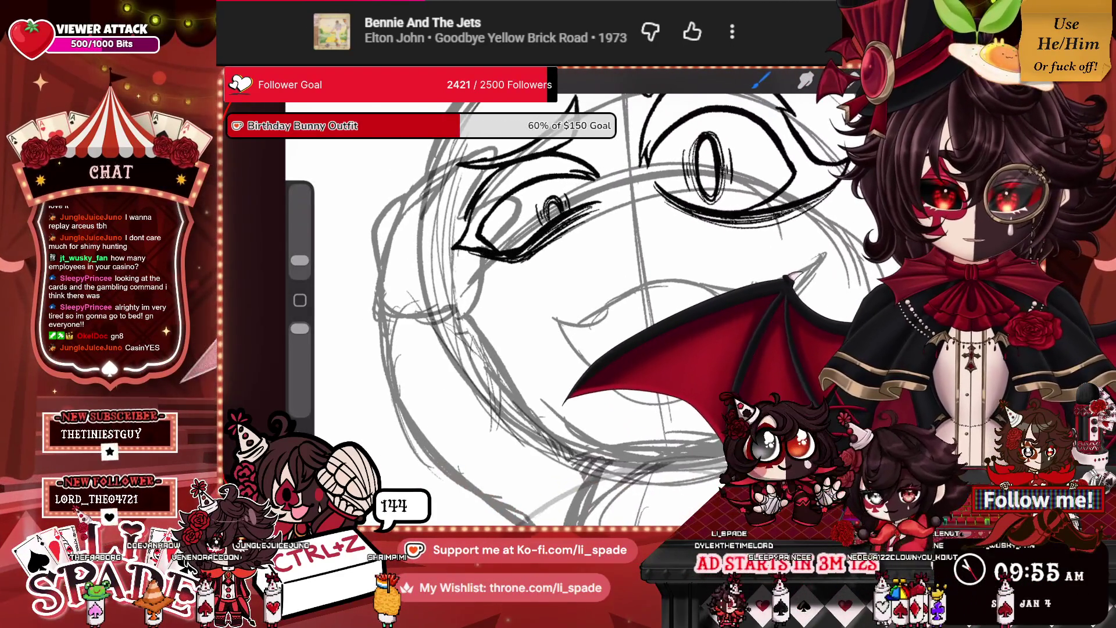
scroll(582, 290, "down", 3)
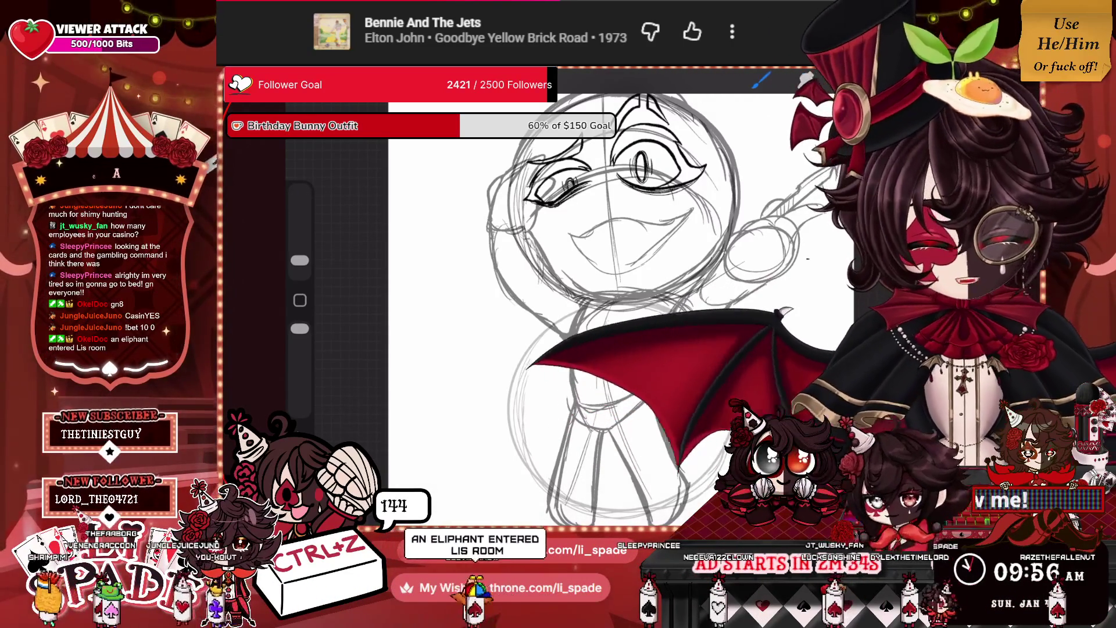
left_click(893, 80)
left_click(892, 80)
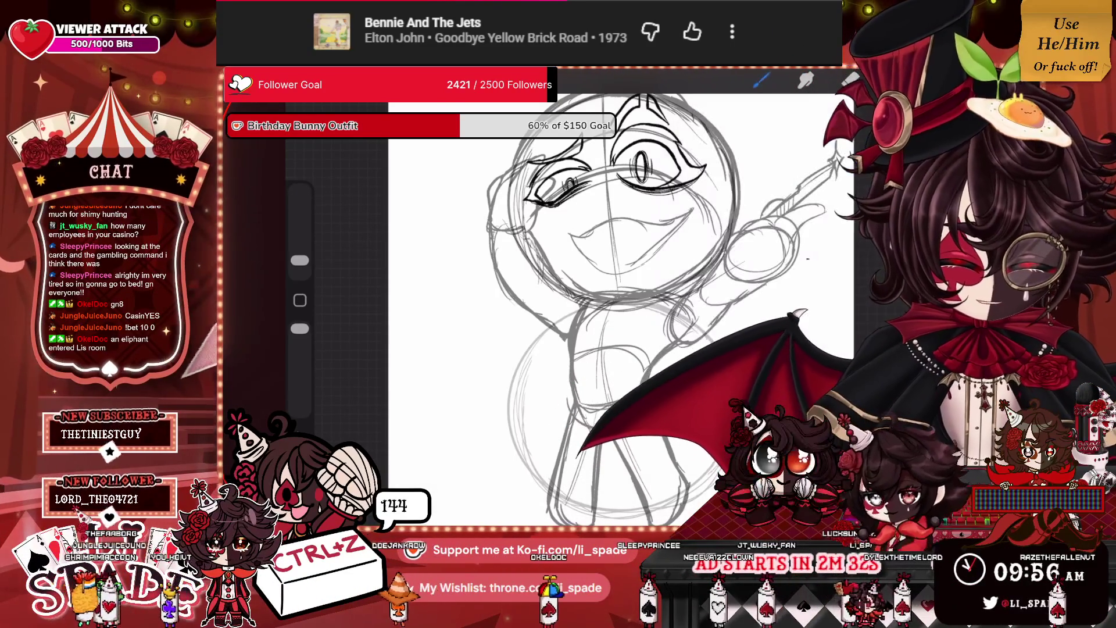
scroll(581, 291, "up", 3)
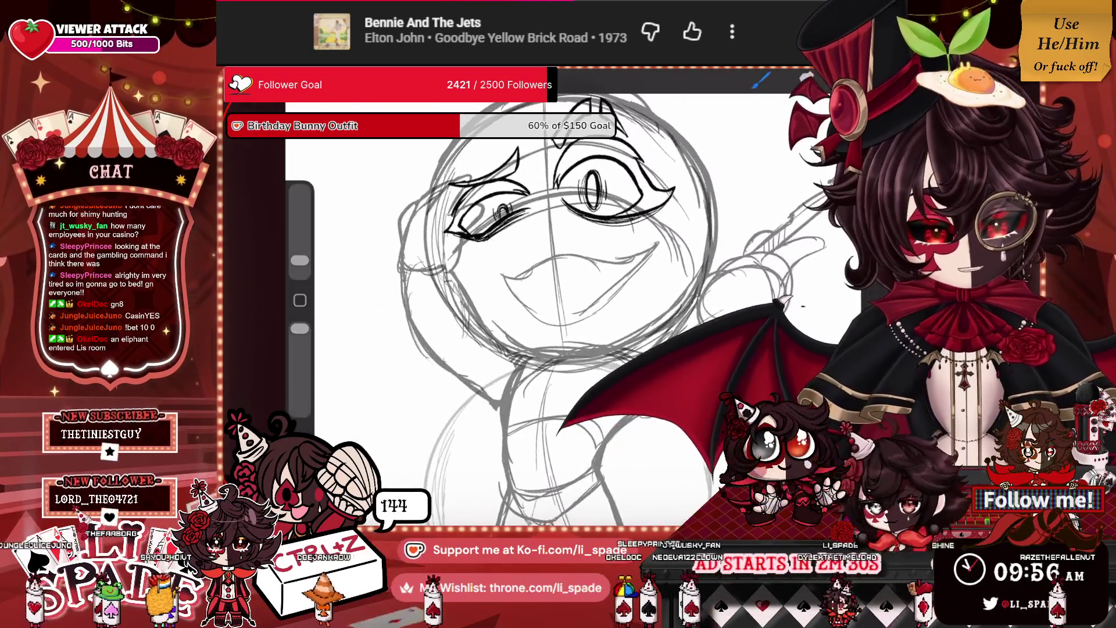
Make Layer 2 active and return to the inking brush
left_click(892, 80)
left_click(756, 216)
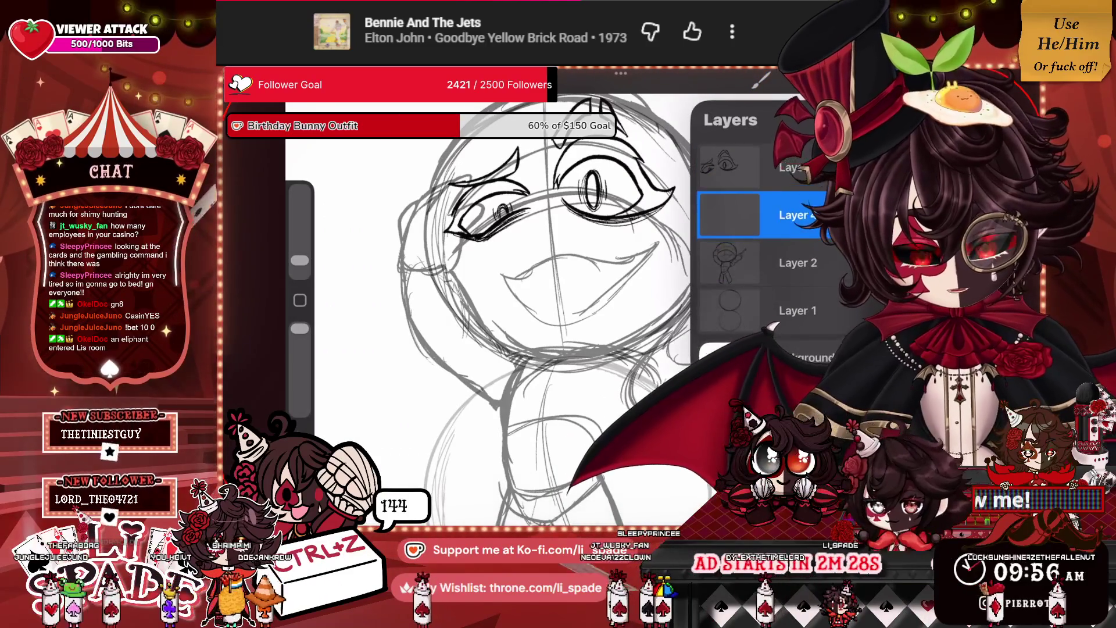
left_click(892, 81)
scroll(582, 290, "up", 2)
left_click(760, 80)
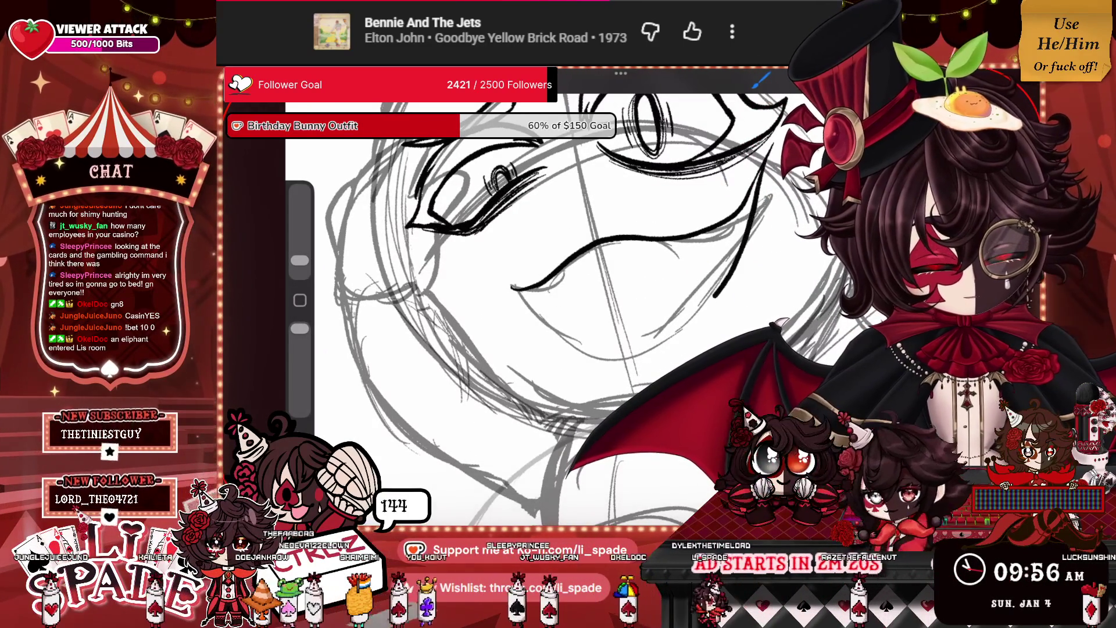
Ink the jaw curve and the grin's upper lip line, extending it up to the corner
left_click_drag(473, 282, 715, 337)
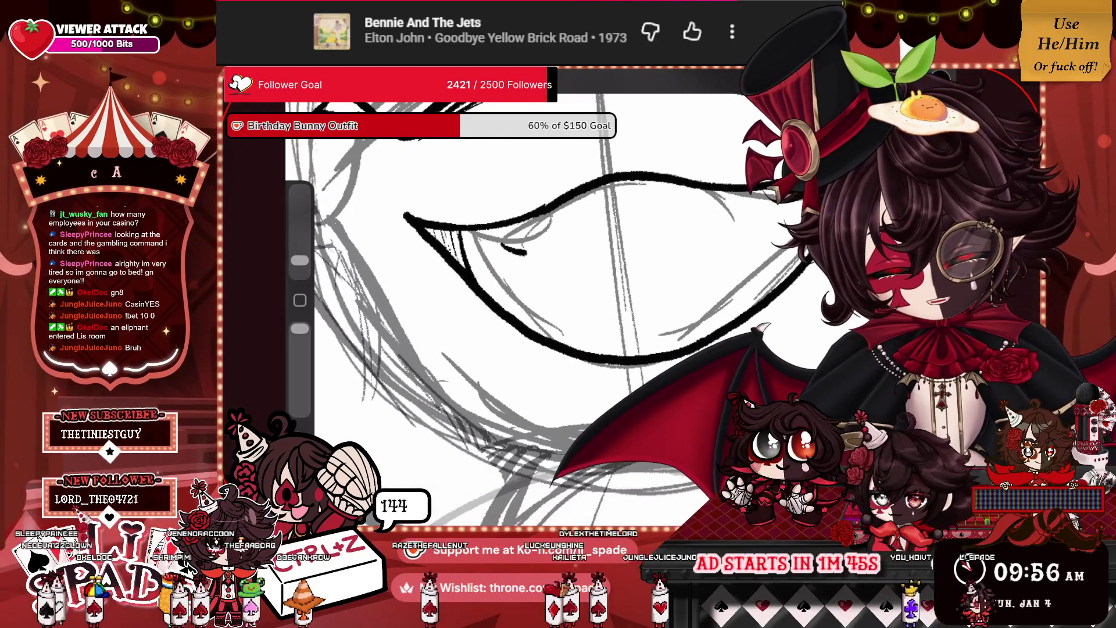
left_click_drag(501, 248, 713, 202)
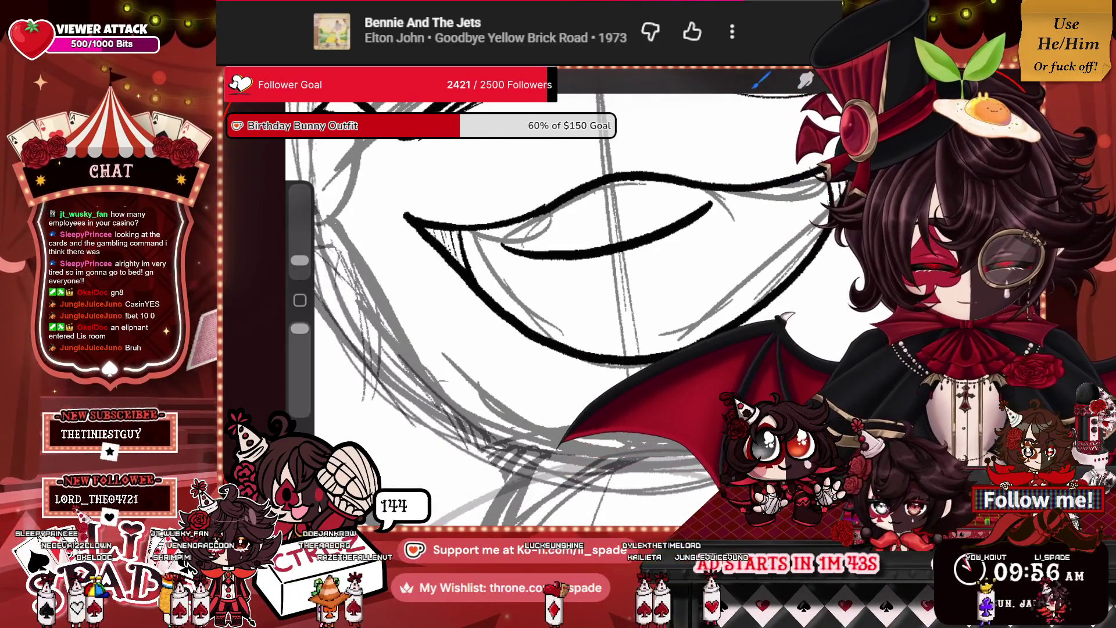
left_click_drag(727, 220, 802, 183)
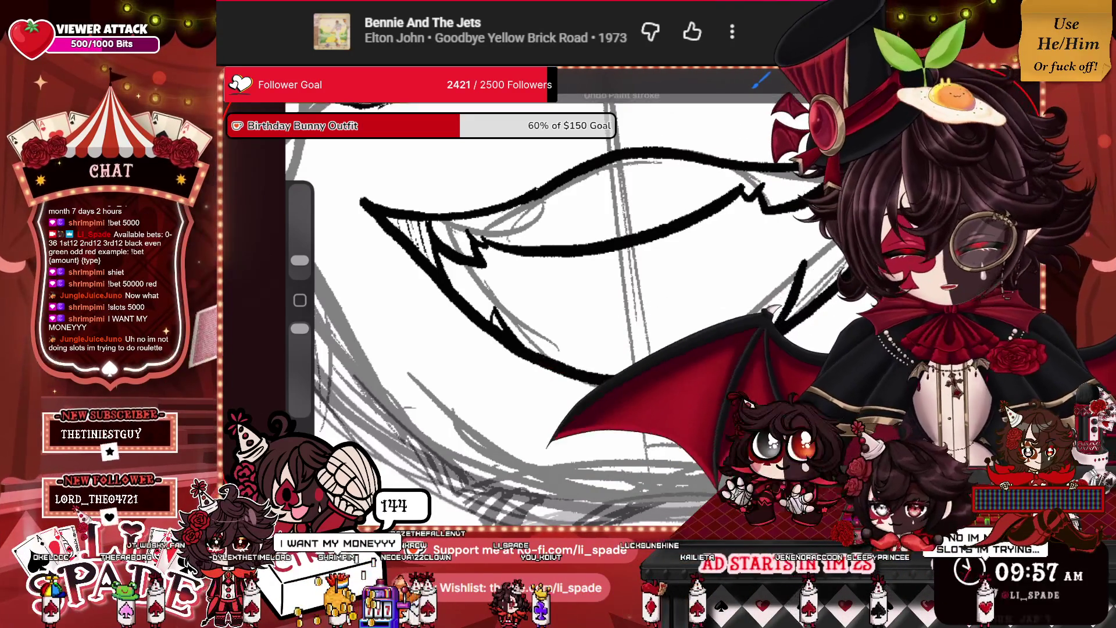
Redraw the lower mouth arc repeatedly, undoing misplaced attempts until it sits right
key("ctrl+z")
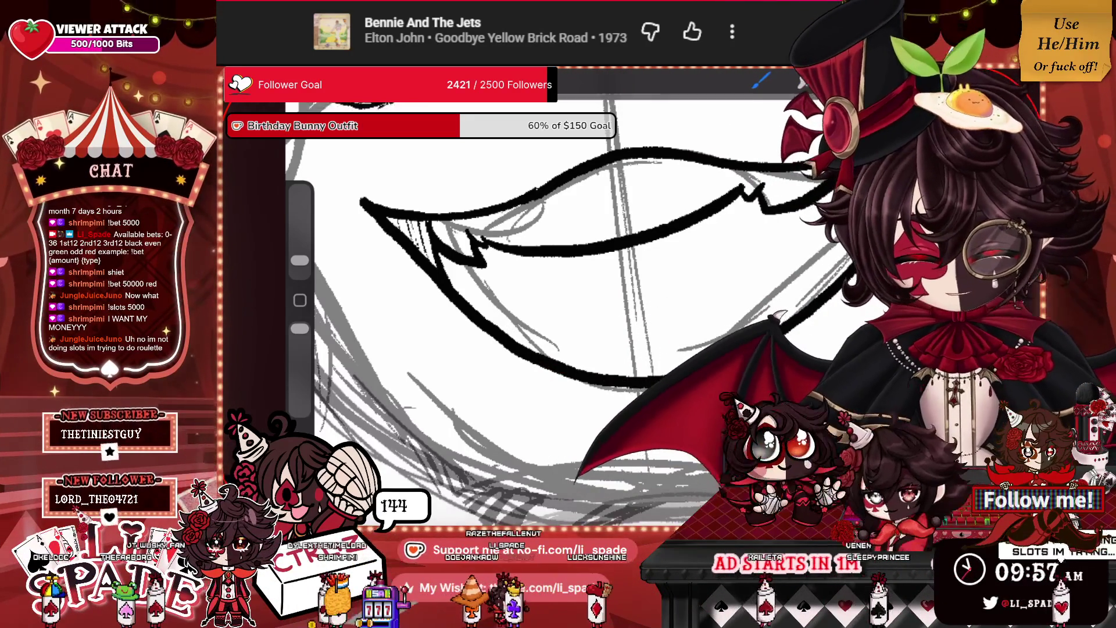
left_click_drag(486, 315, 517, 298)
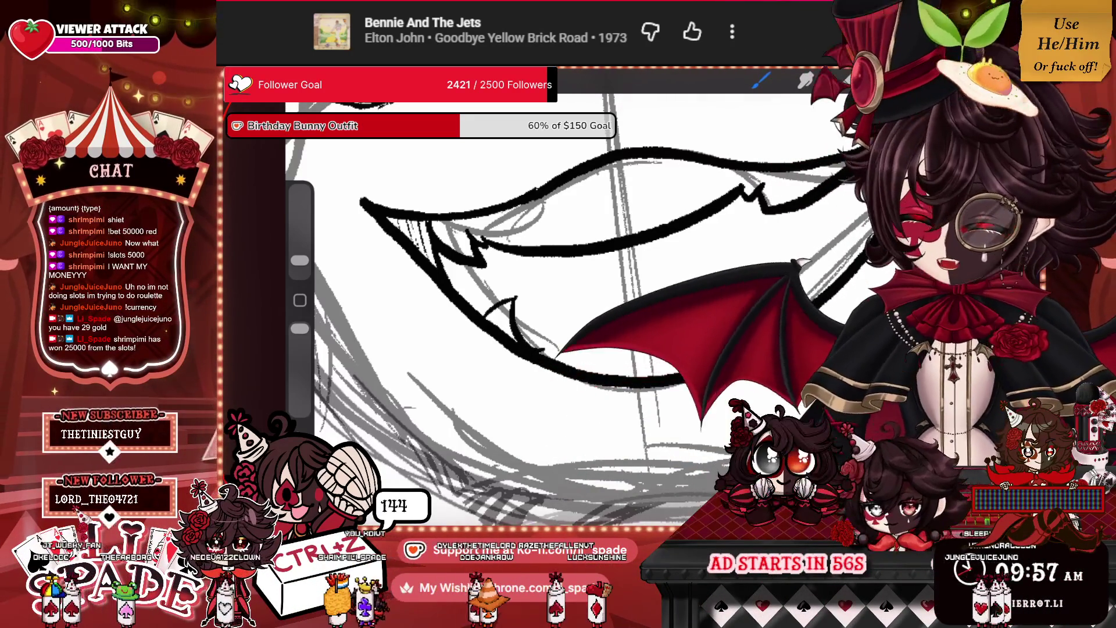
key("ctrl+z")
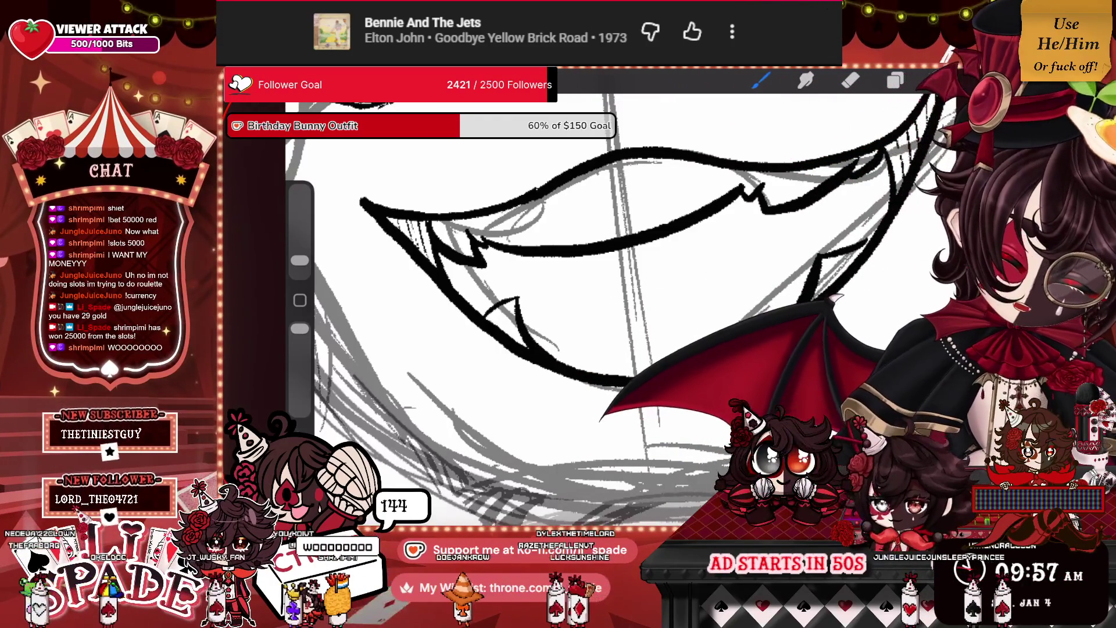
key("ctrl+z")
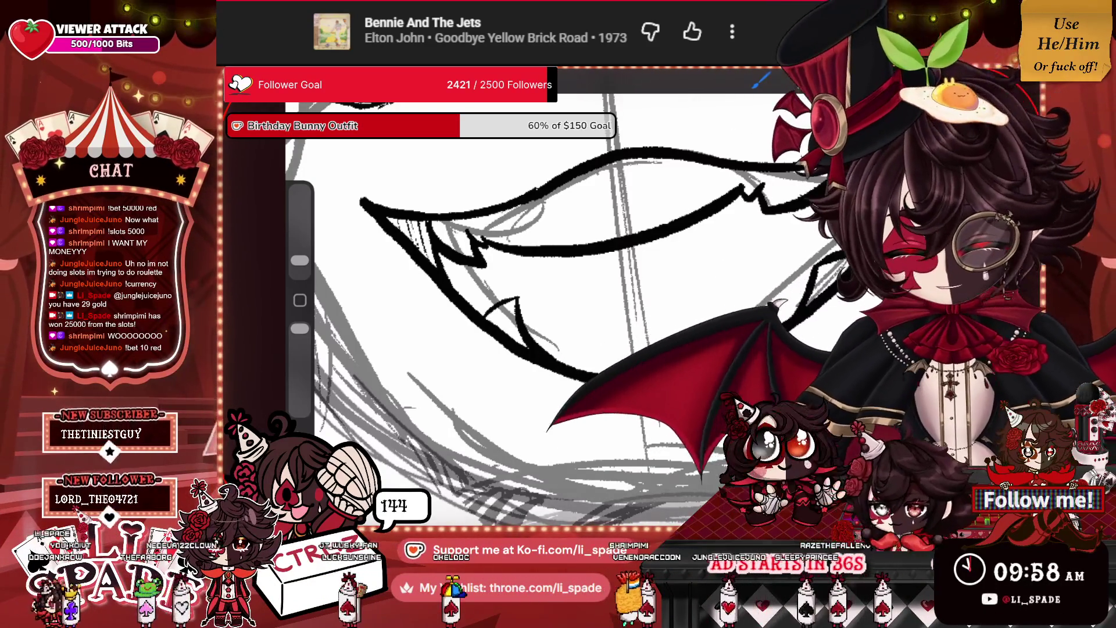
left_click_drag(517, 285, 653, 285)
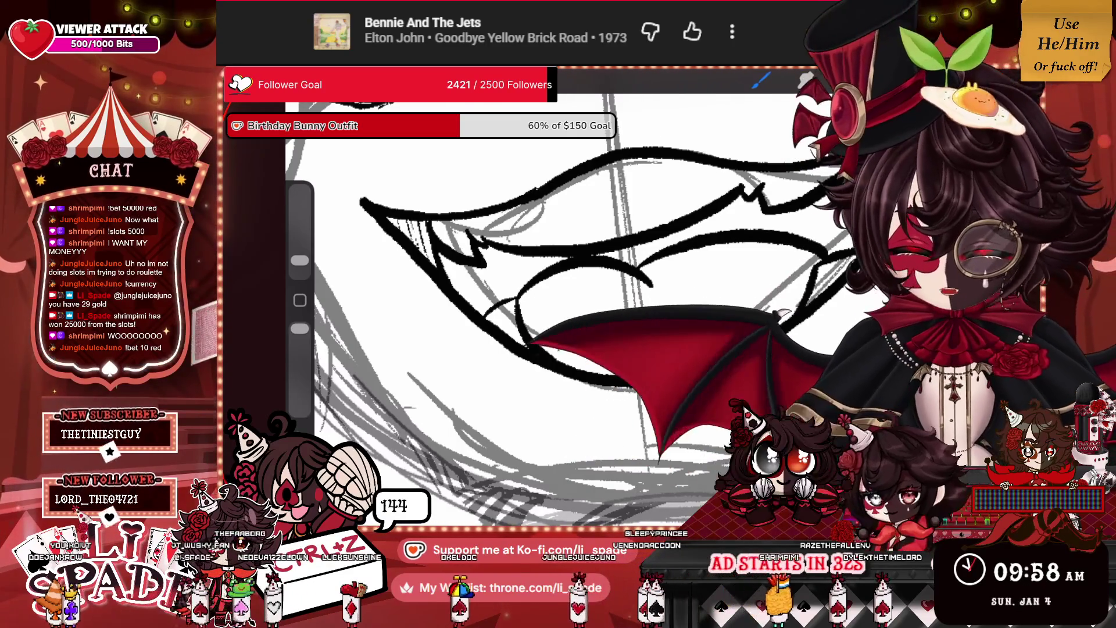
key("ctrl+z")
left_click_drag(517, 290, 659, 289)
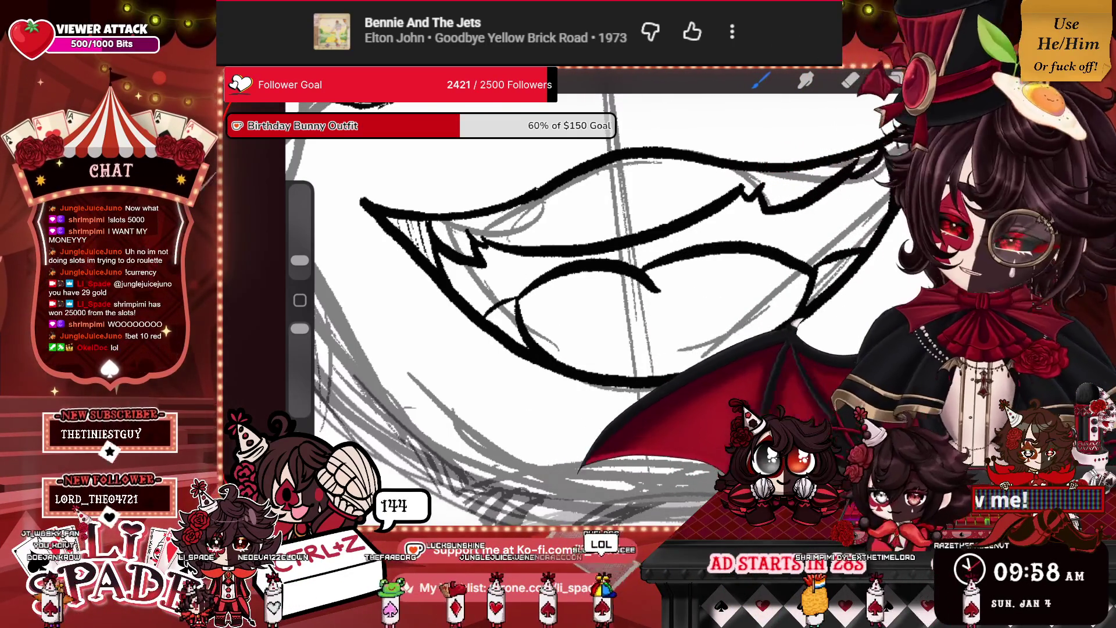
key("ctrl+z")
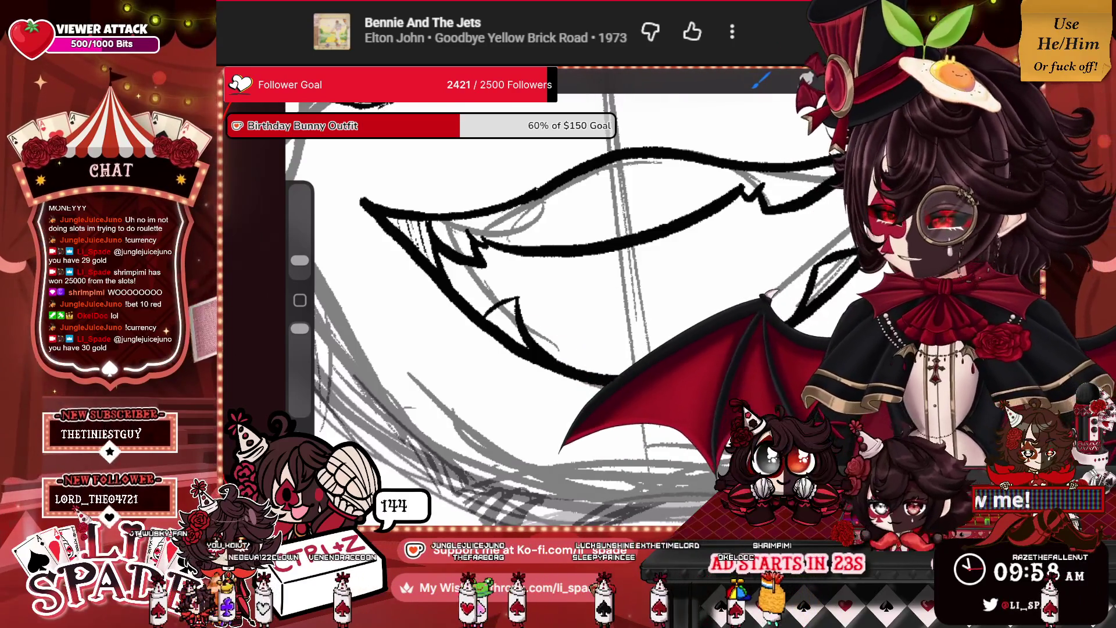
left_click_drag(524, 273, 657, 287)
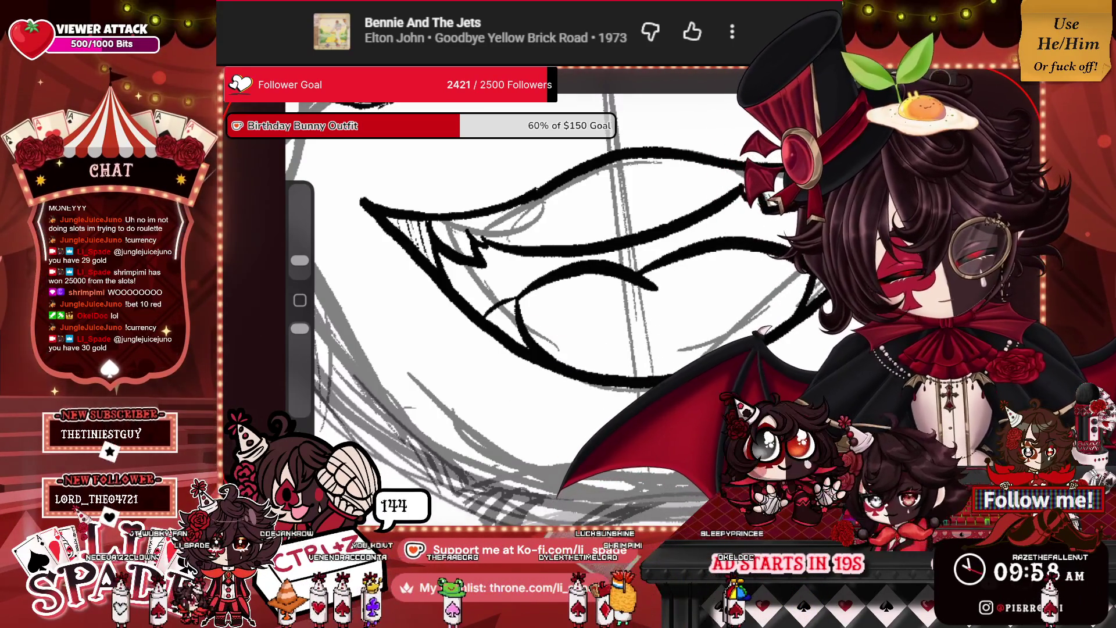
scroll(547, 303, "down", 5)
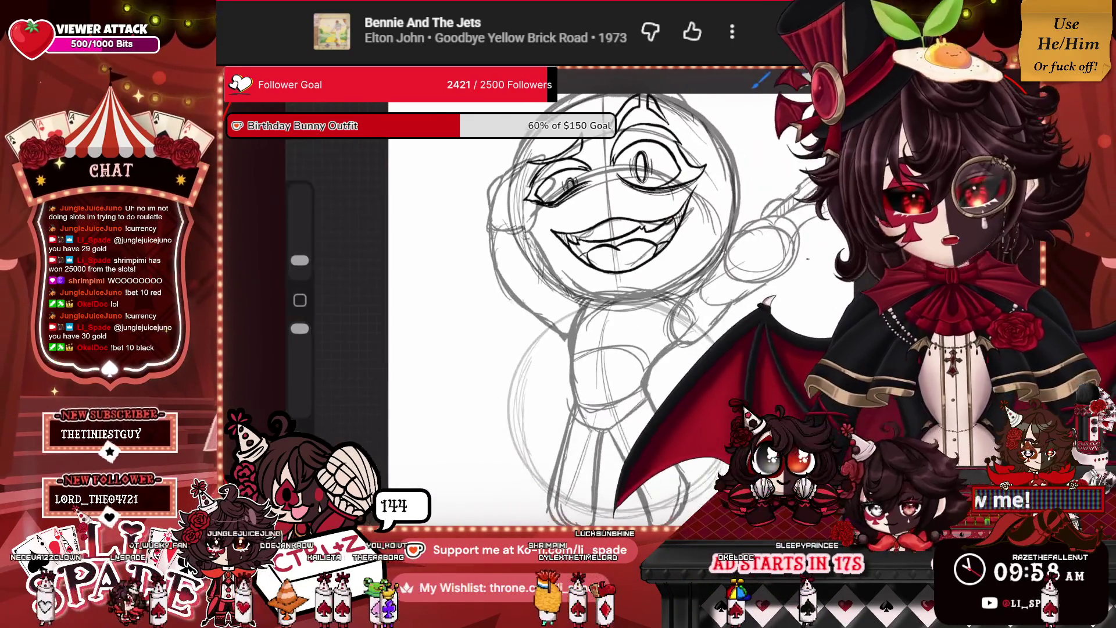
Zoom in and ink stitch marks across the mouth corner
scroll(546, 303, "up", 5)
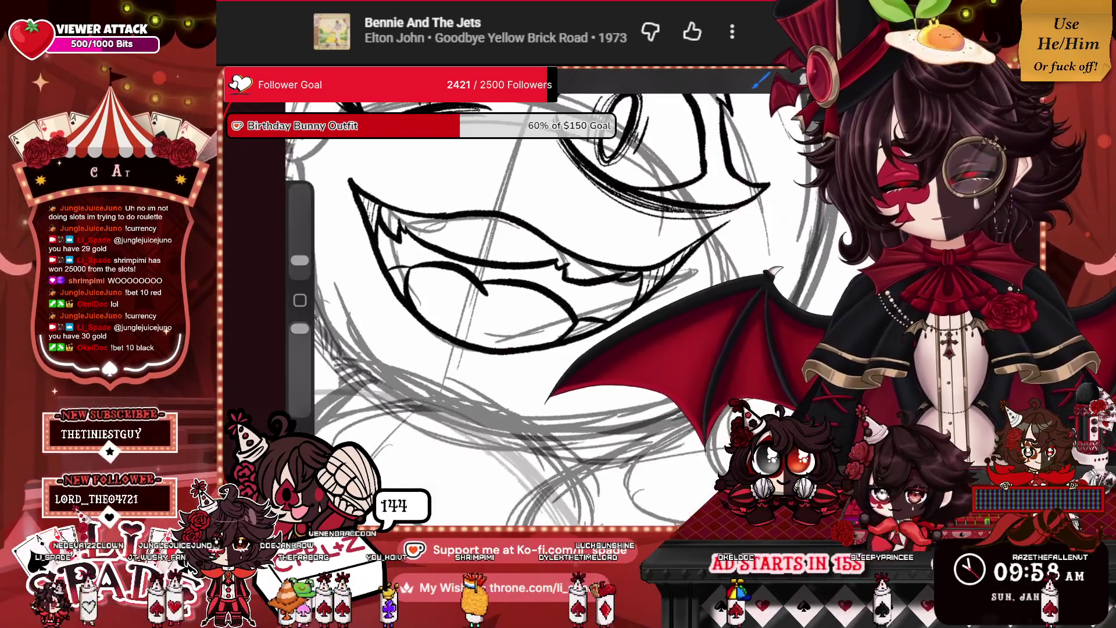
scroll(547, 302, "up", 3)
scroll(546, 303, "up", 1)
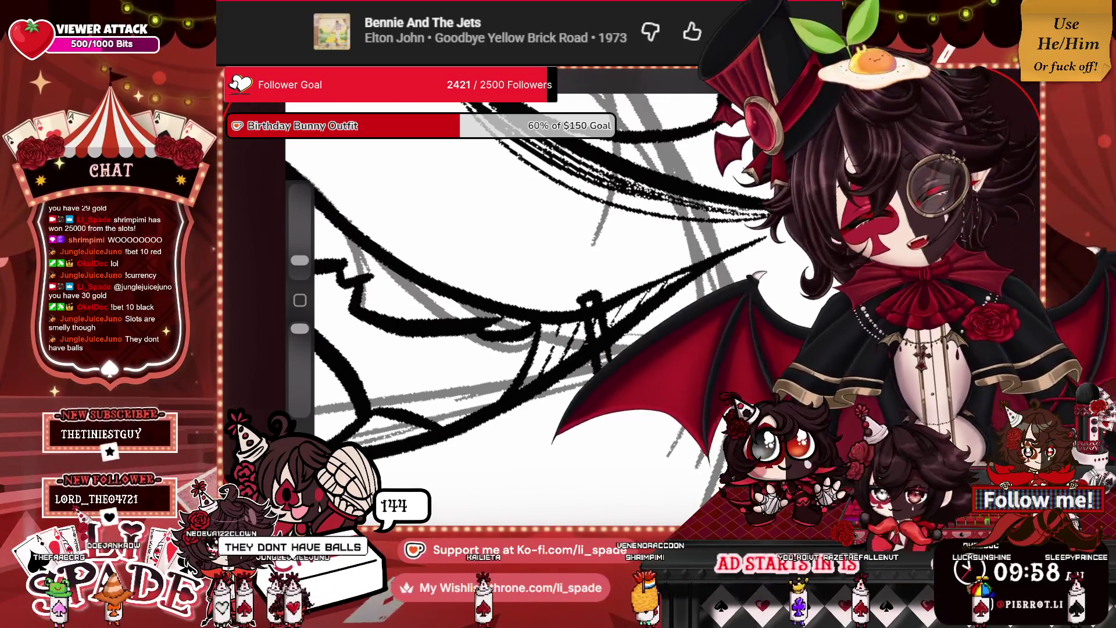
scroll(494, 314, "up", 2)
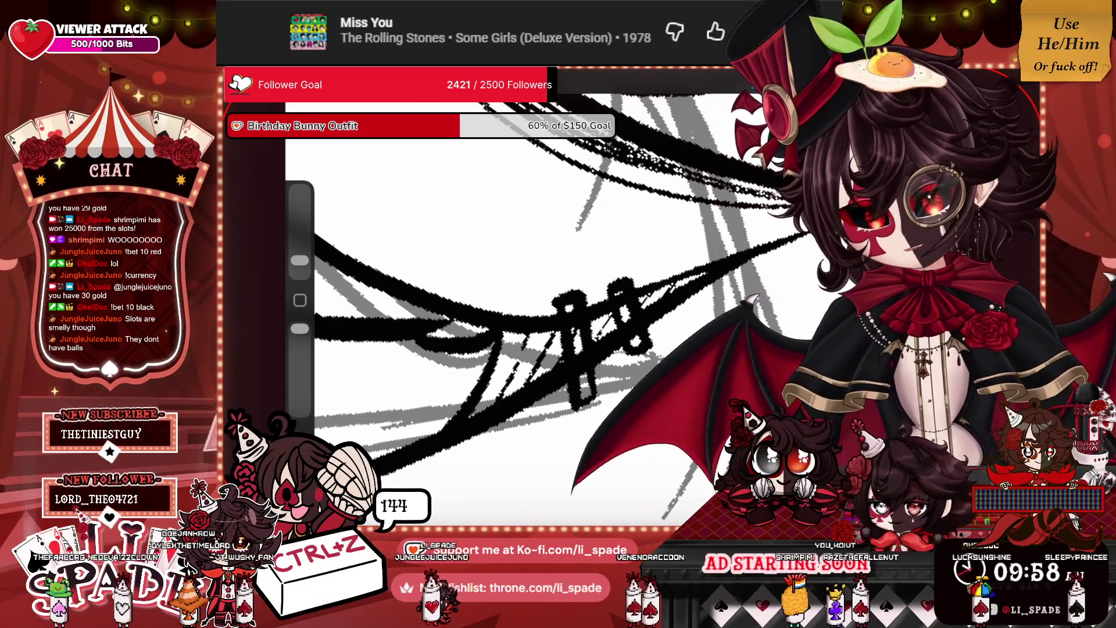
left_click_drag(666, 259, 707, 316)
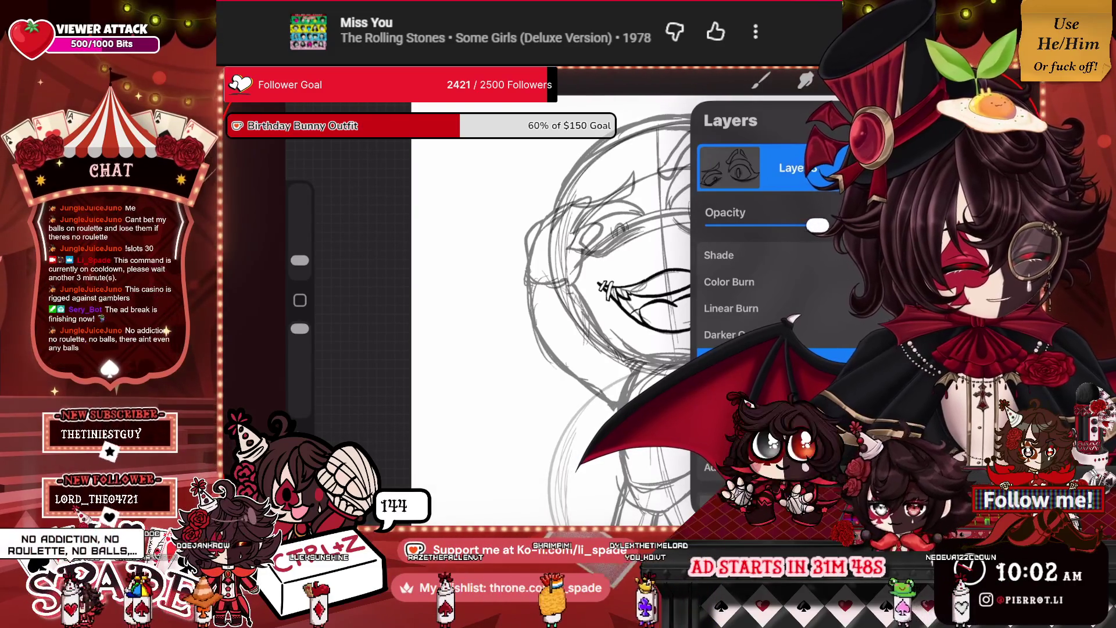
Add Layer 5 above the others and return to inking, undoing the last action
left_click(797, 167)
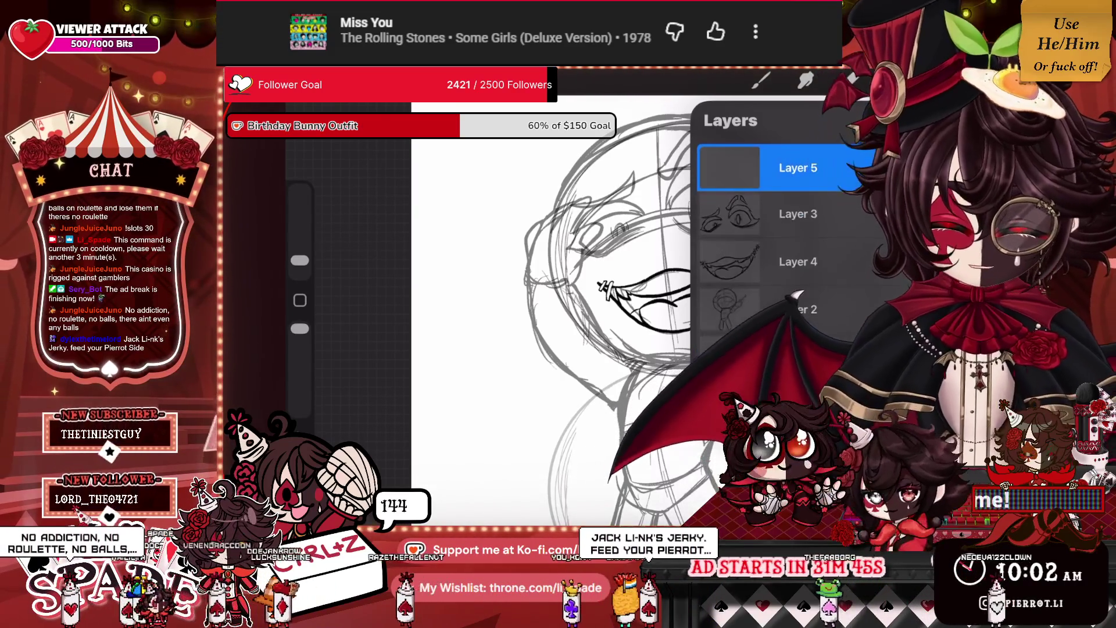
left_click(762, 80)
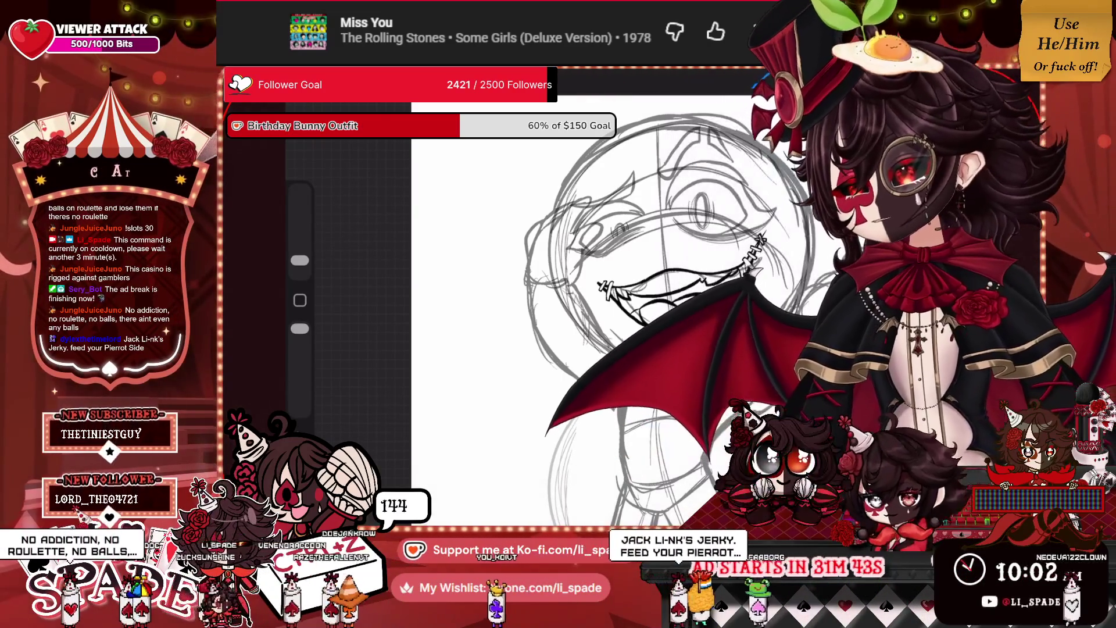
key("ctrl+z")
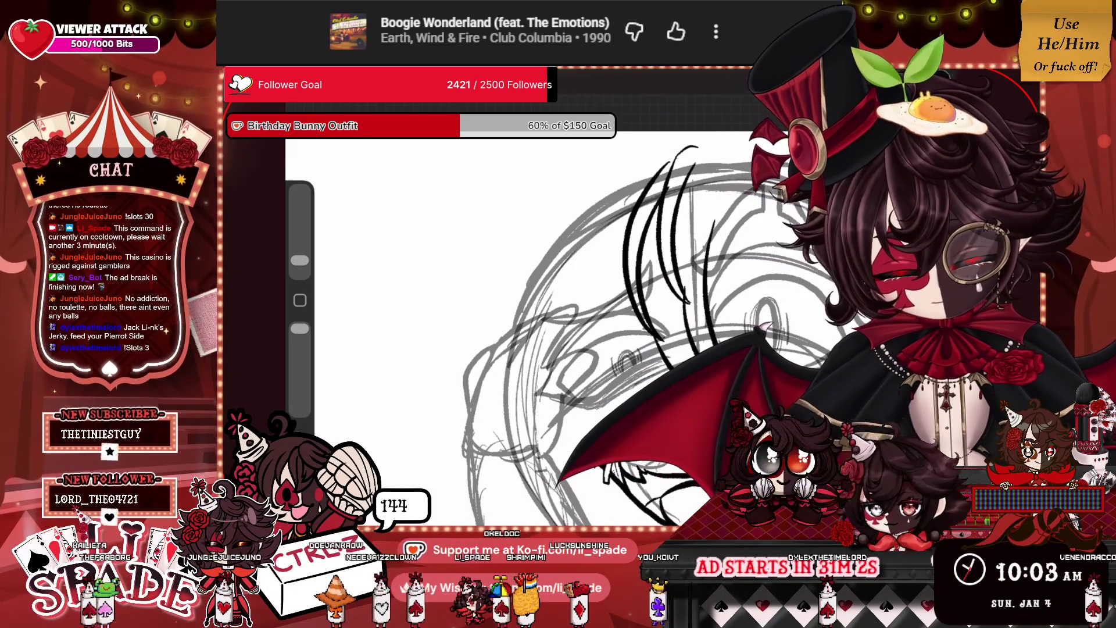
Ink two long hair strands running down over the forehead
scroll(533, 293, "up", 2)
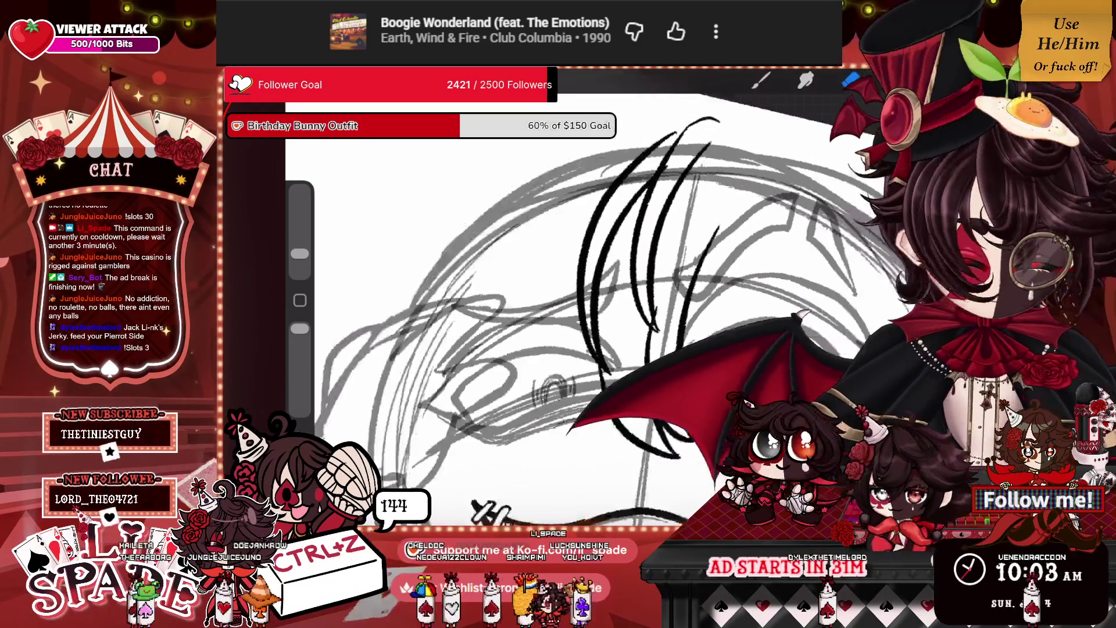
scroll(581, 303, "up", 2)
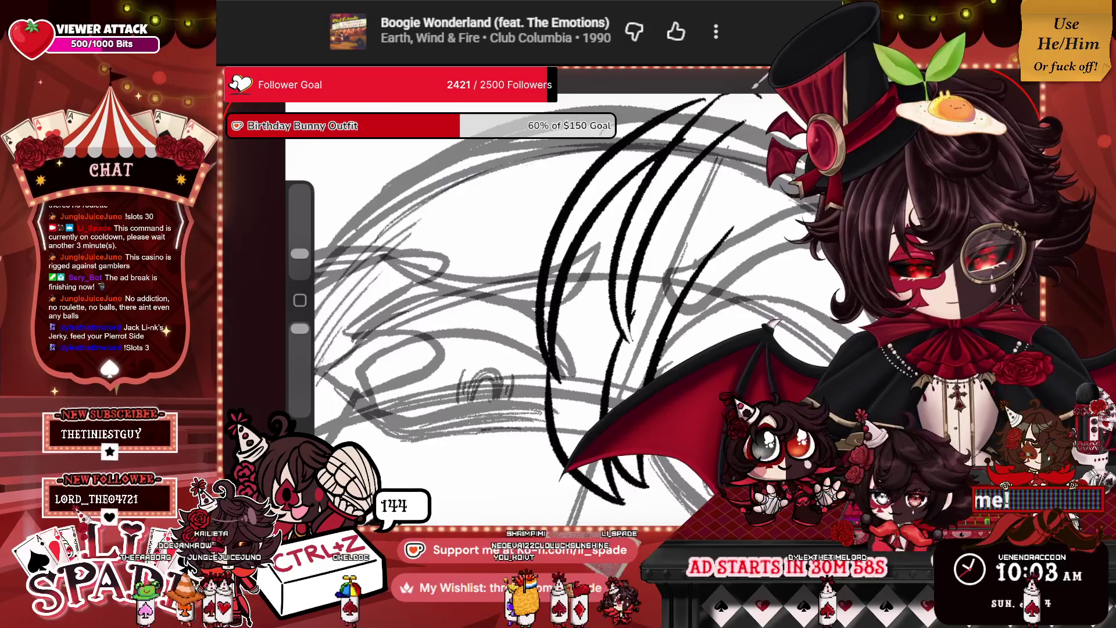
scroll(582, 302, "down", 5)
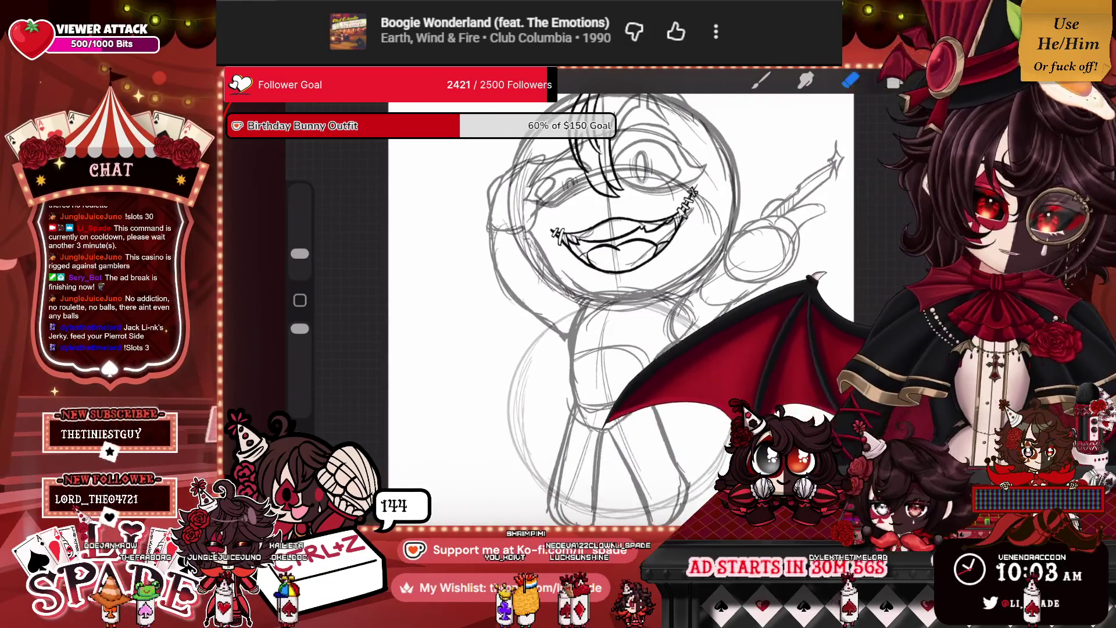
scroll(640, 291, "down", 3)
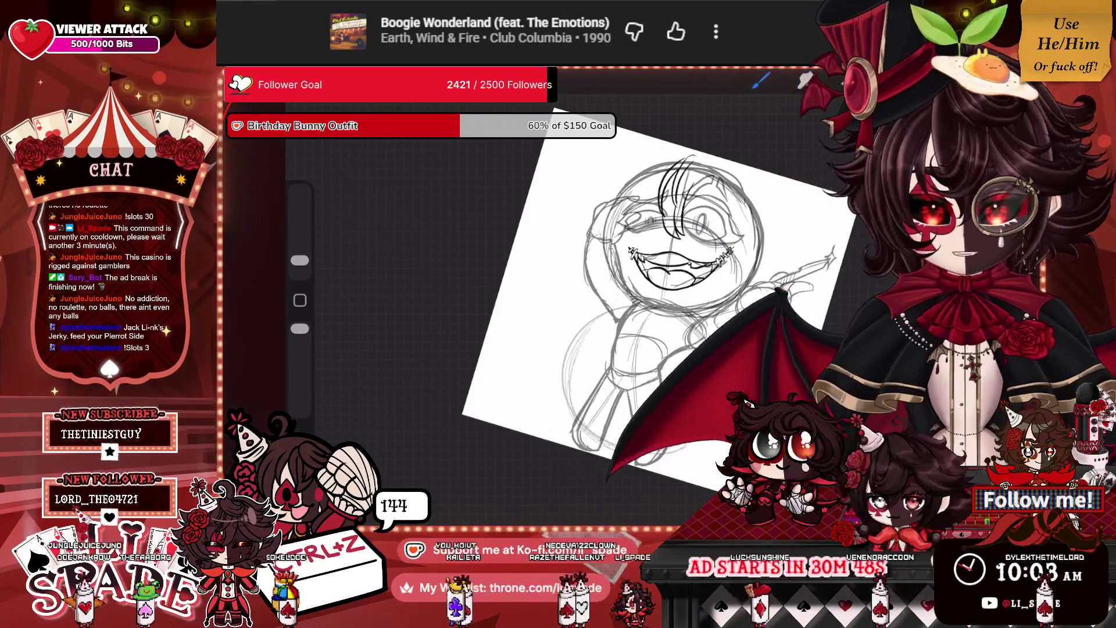
scroll(674, 209, "up", 10)
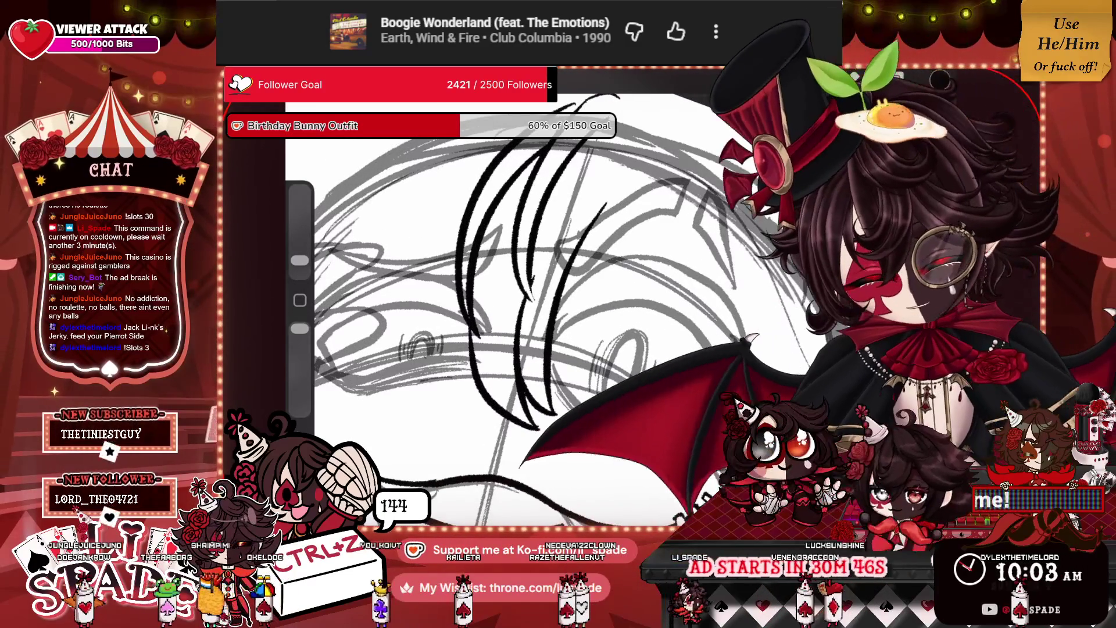
left_click_drag(633, 106, 599, 325)
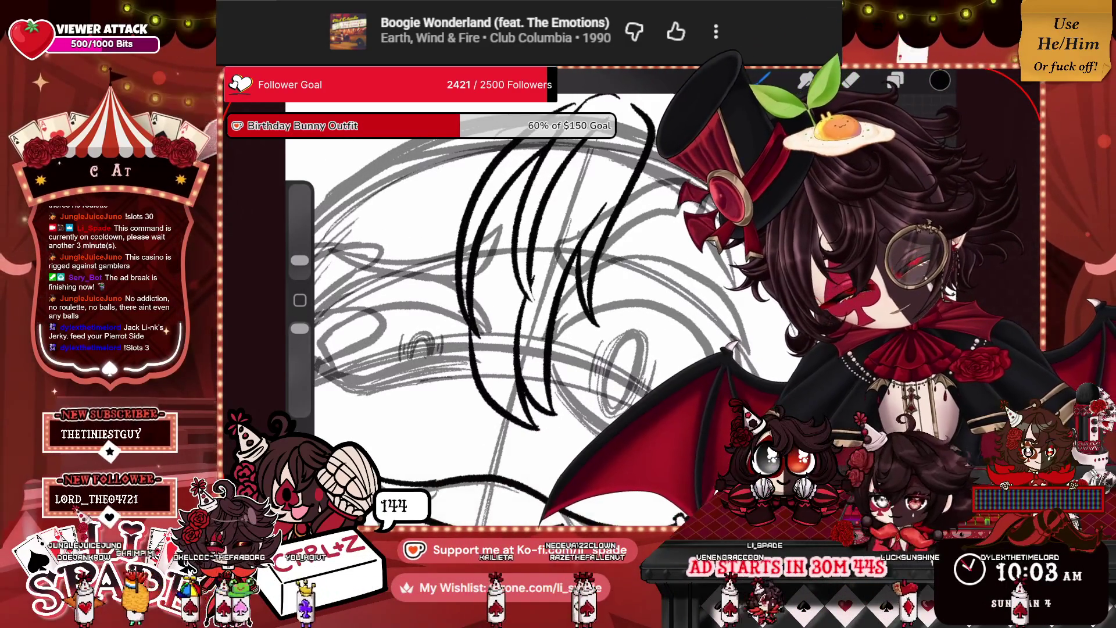
scroll(517, 308, "up", 5)
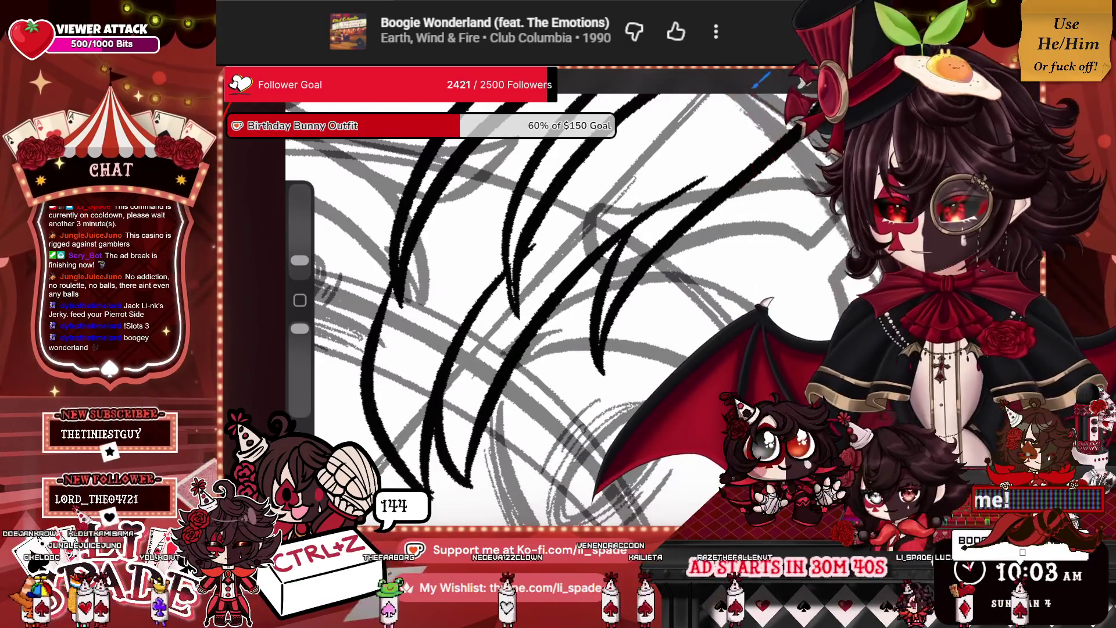
scroll(518, 309, "down", 5)
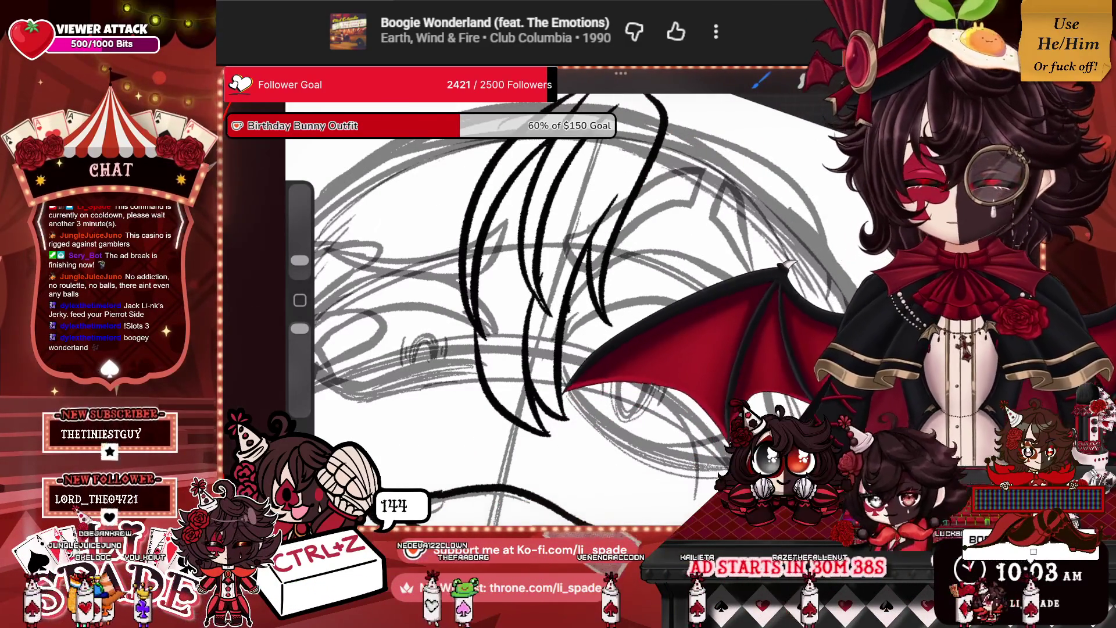
scroll(517, 308, "down", 3)
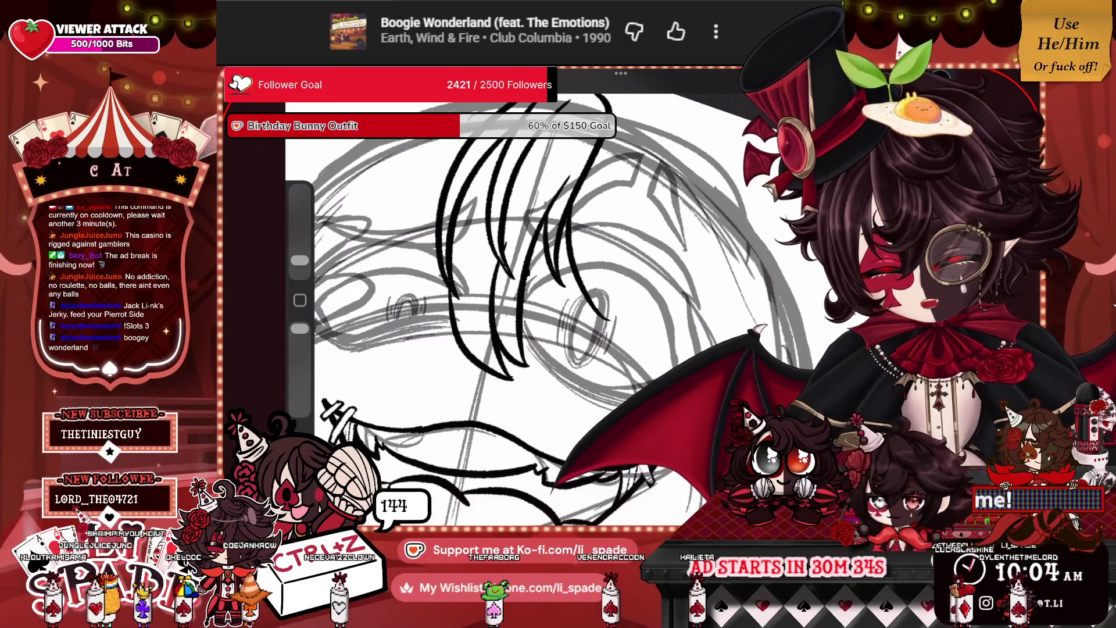
left_click_drag(605, 99, 634, 308)
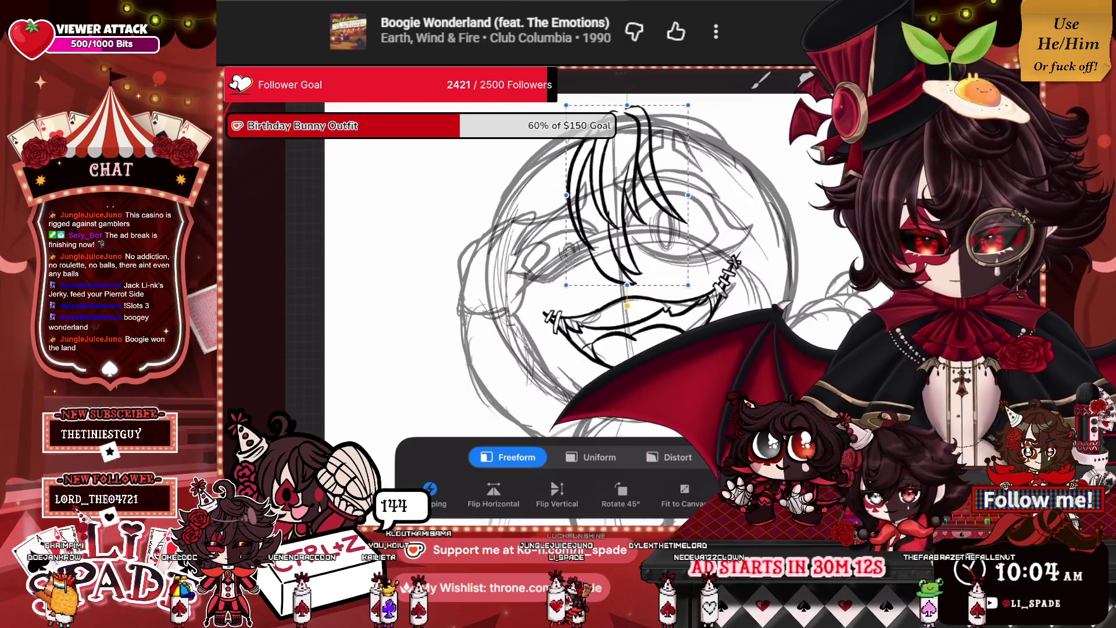
Squash the hair strands vertically and commit the transform
left_click_drag(628, 285, 628, 264)
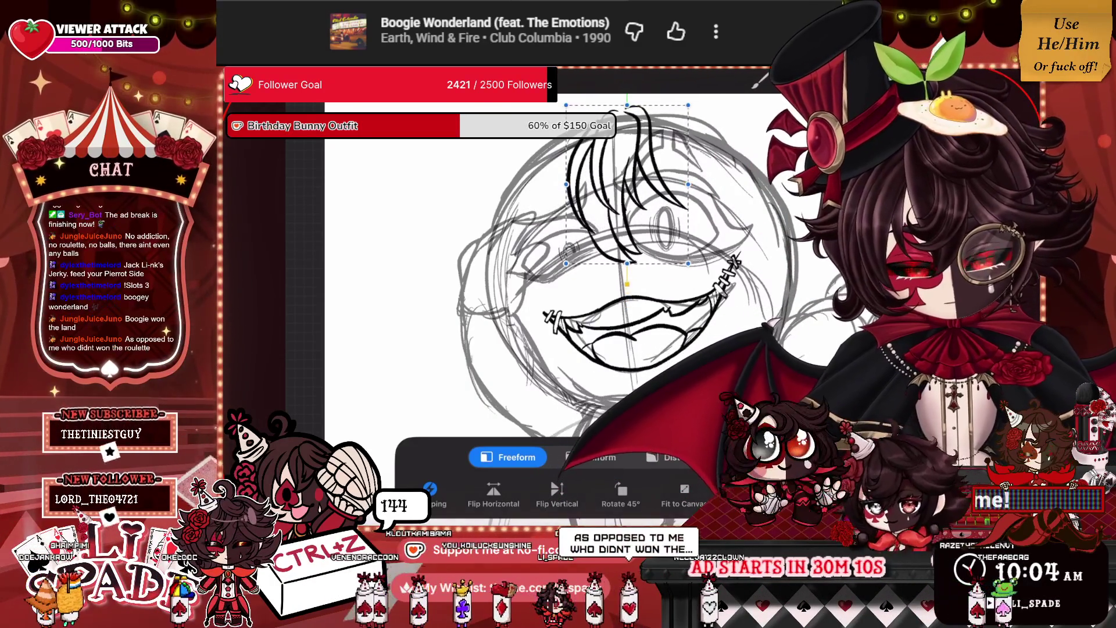
left_click(762, 80)
scroll(552, 291, "up", 2)
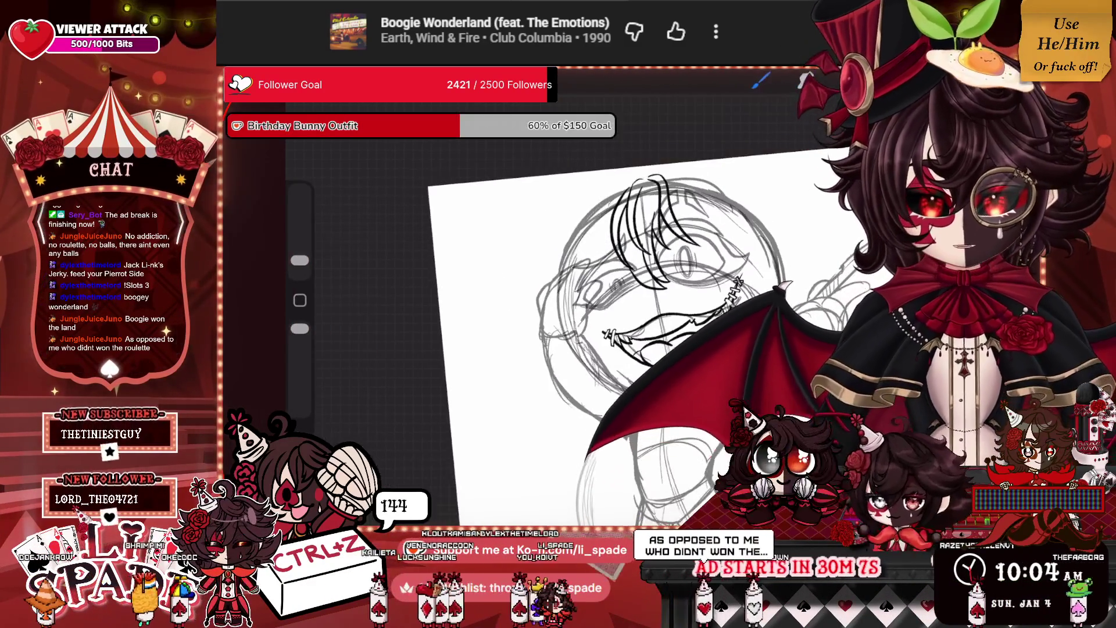
scroll(553, 303, "down", 2)
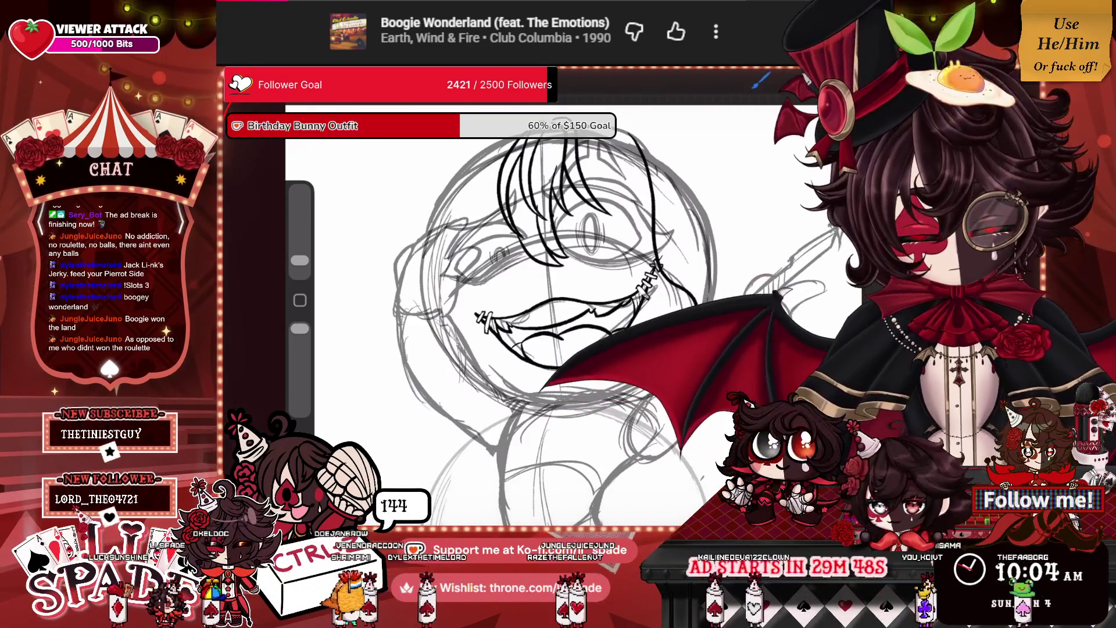
Undo the long strokes beside the face and redraw a shorter hair strand there
key("ctrl+z")
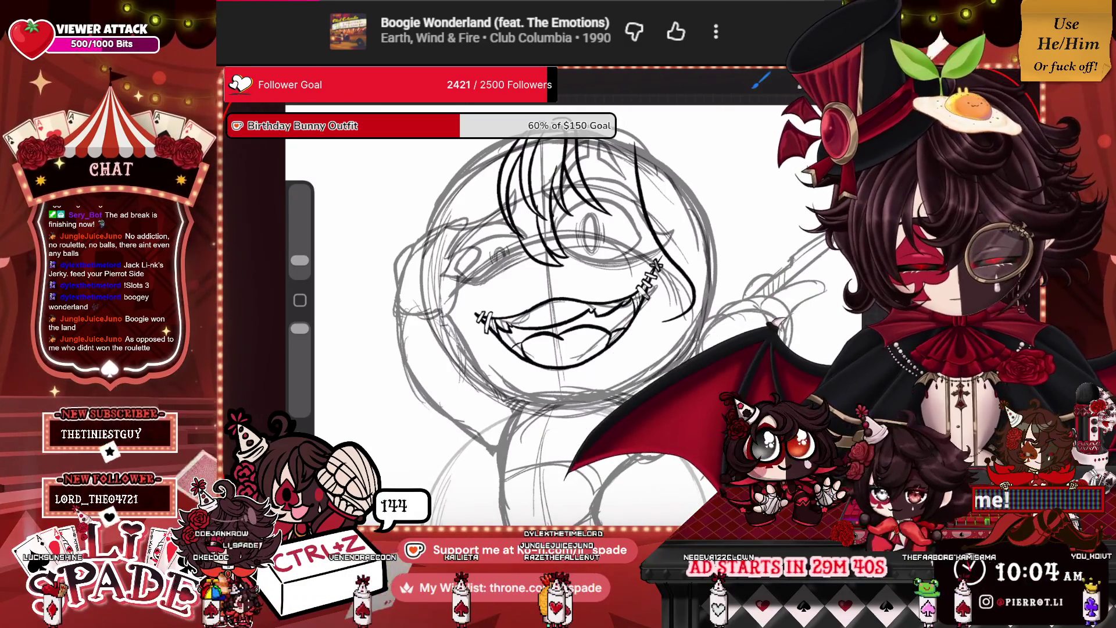
key("ctrl+z")
left_click_drag(647, 153, 640, 246)
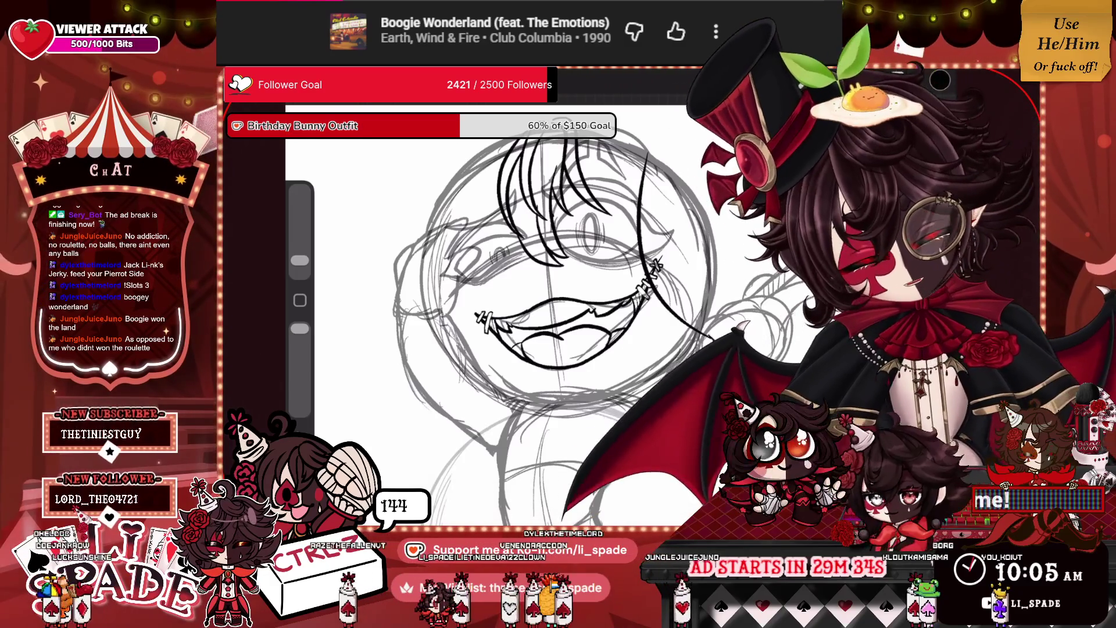
key("ctrl+z")
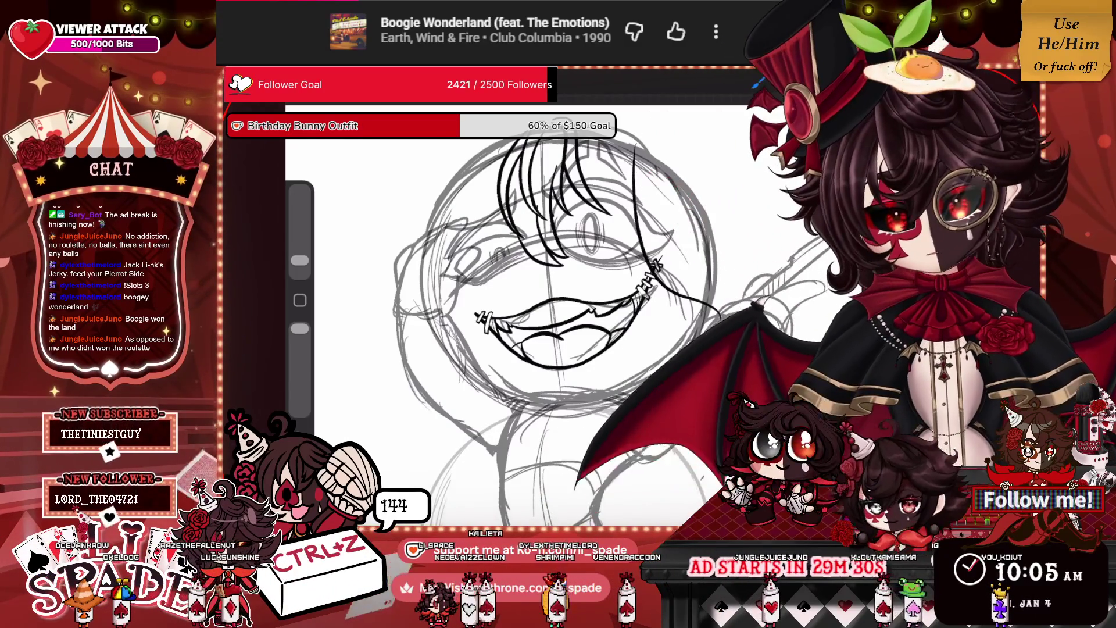
scroll(523, 314, "up", 5)
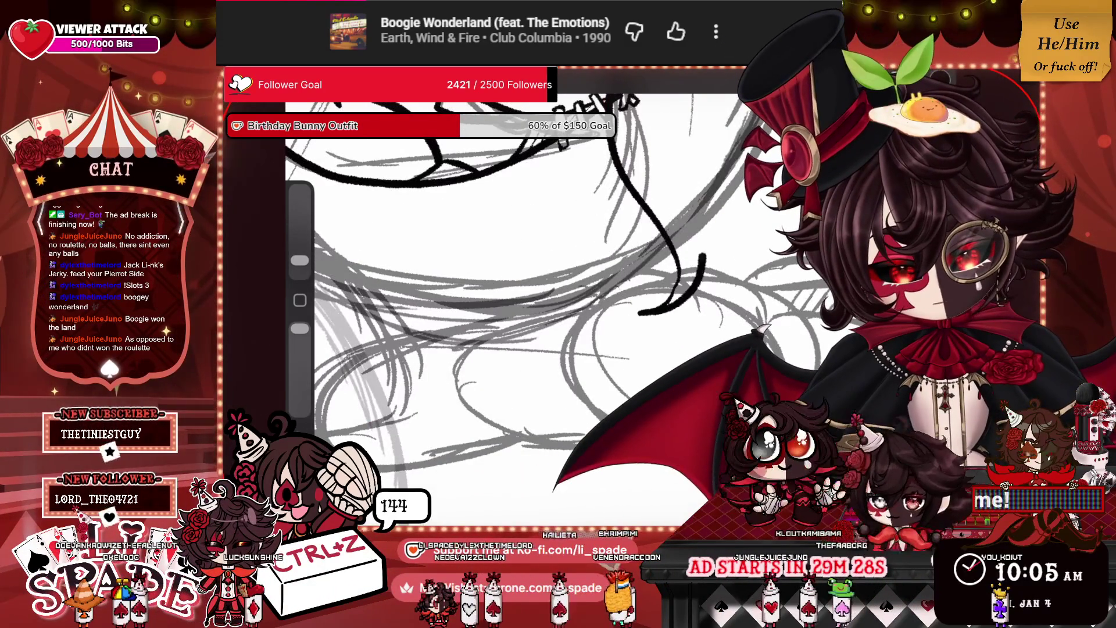
scroll(523, 291, "down", 3)
scroll(523, 291, "down", 2)
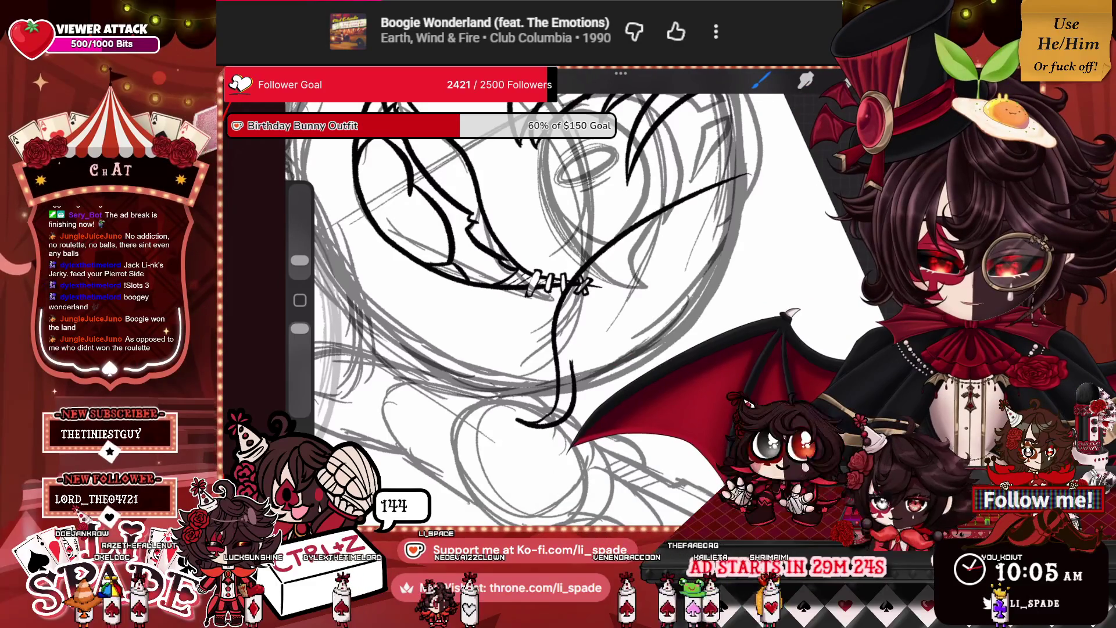
scroll(523, 291, "up", 2)
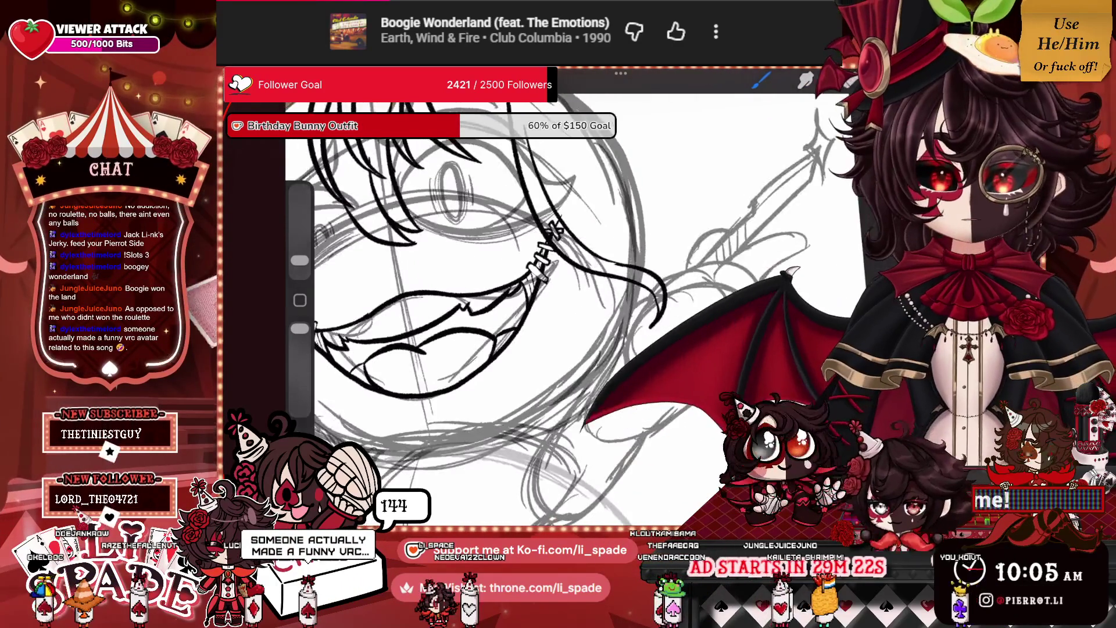
Zoom on the stitched cheek and ink a long curved hair strand joining the hair line
scroll(669, 331, "up", 2)
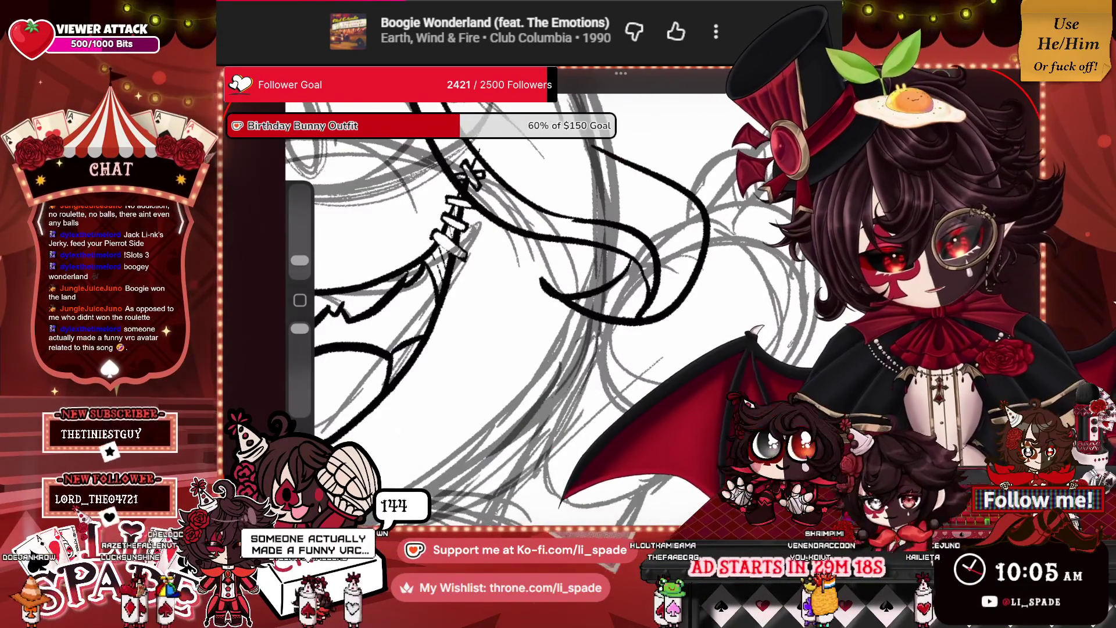
scroll(532, 297, "down", 2)
scroll(523, 291, "down", 3)
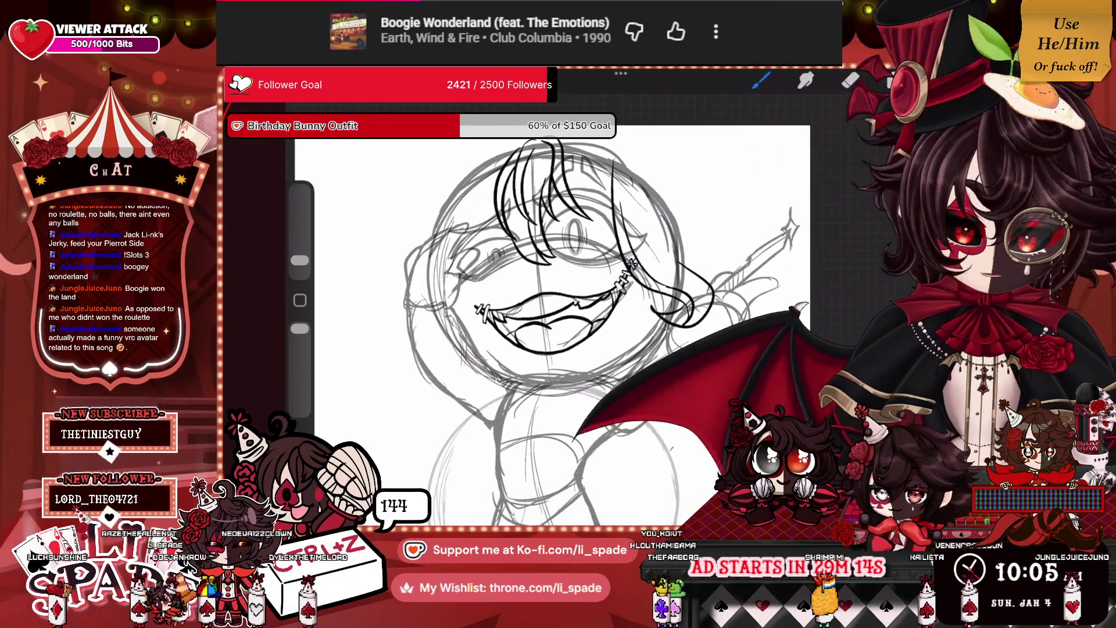
scroll(552, 279, "up", 3)
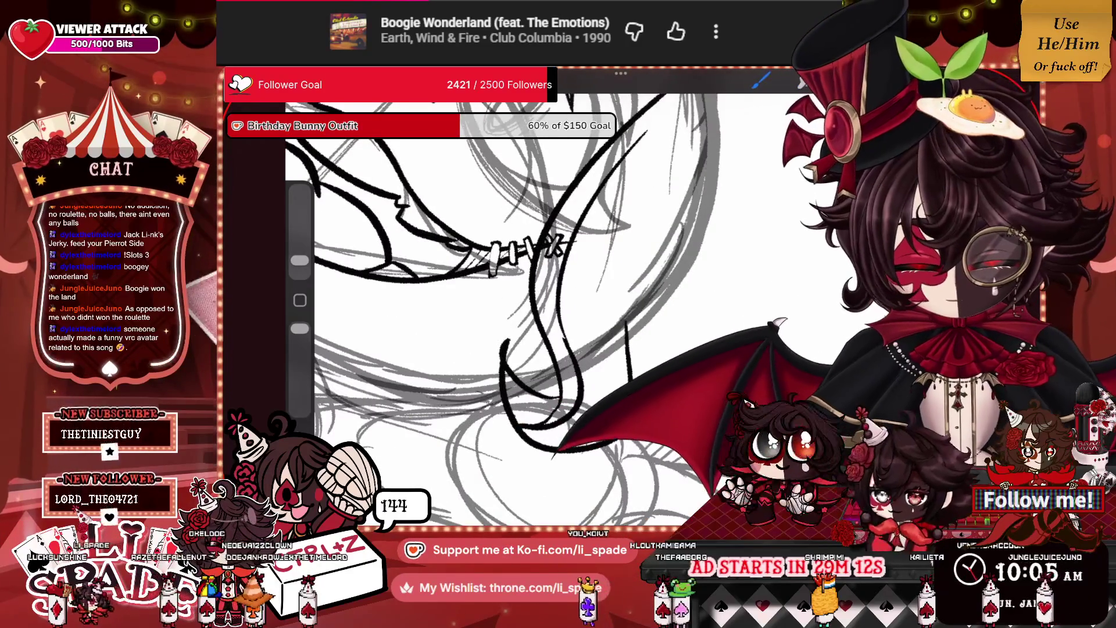
left_click_drag(691, 164, 626, 314)
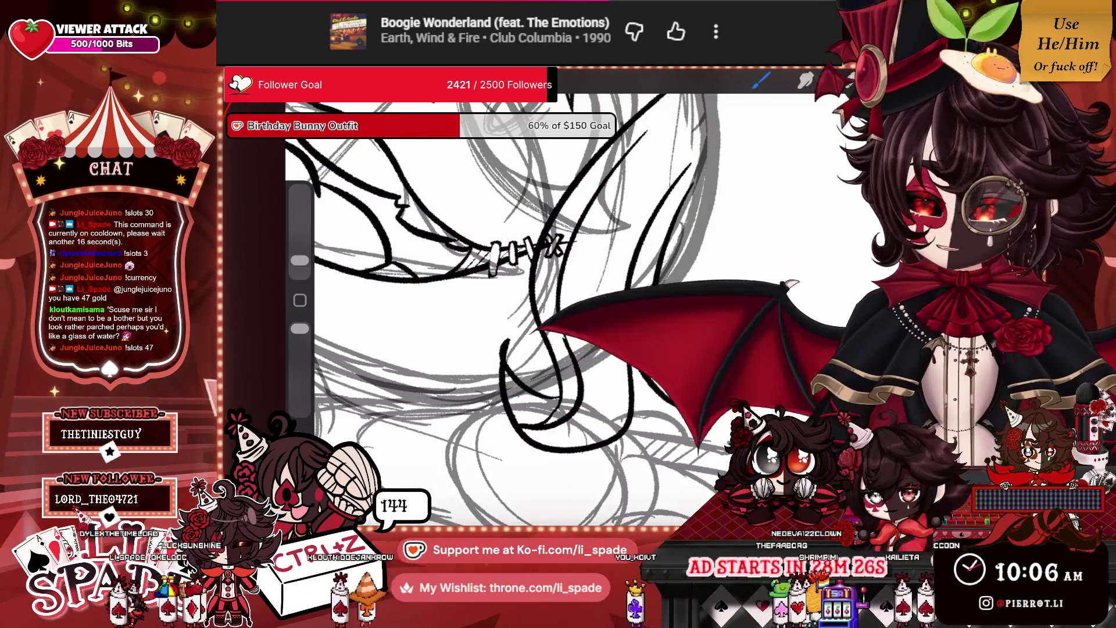
scroll(523, 302, "down", 3)
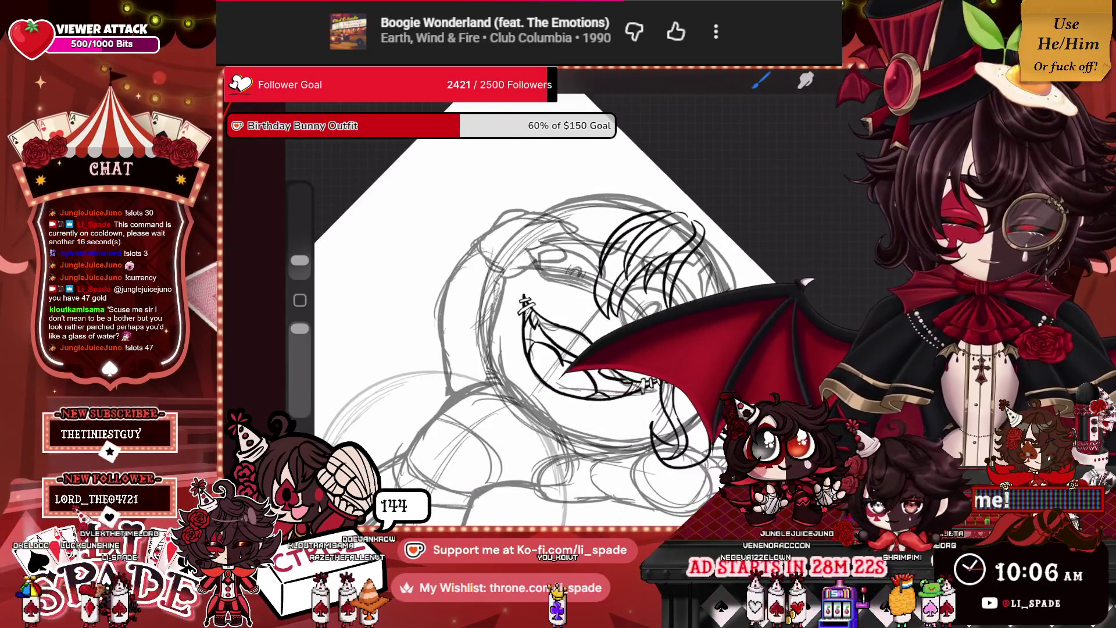
Undo and redo the new strand, then undo the last eraser stroke to restore the hair lines
scroll(523, 302, "up", 5)
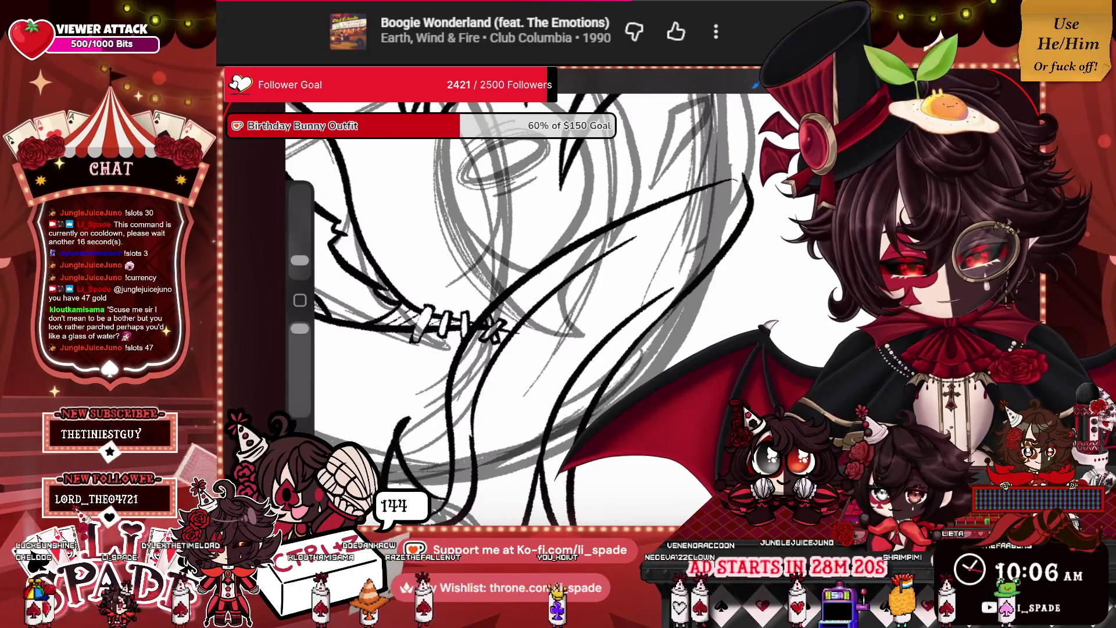
key("ctrl+z")
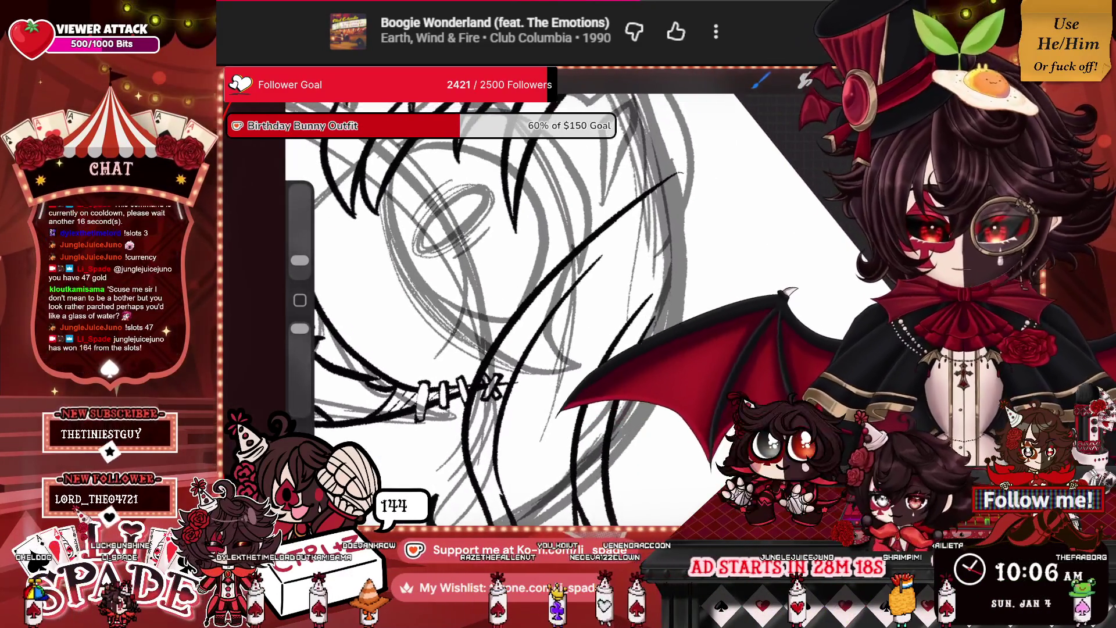
key("ctrl+shift+z")
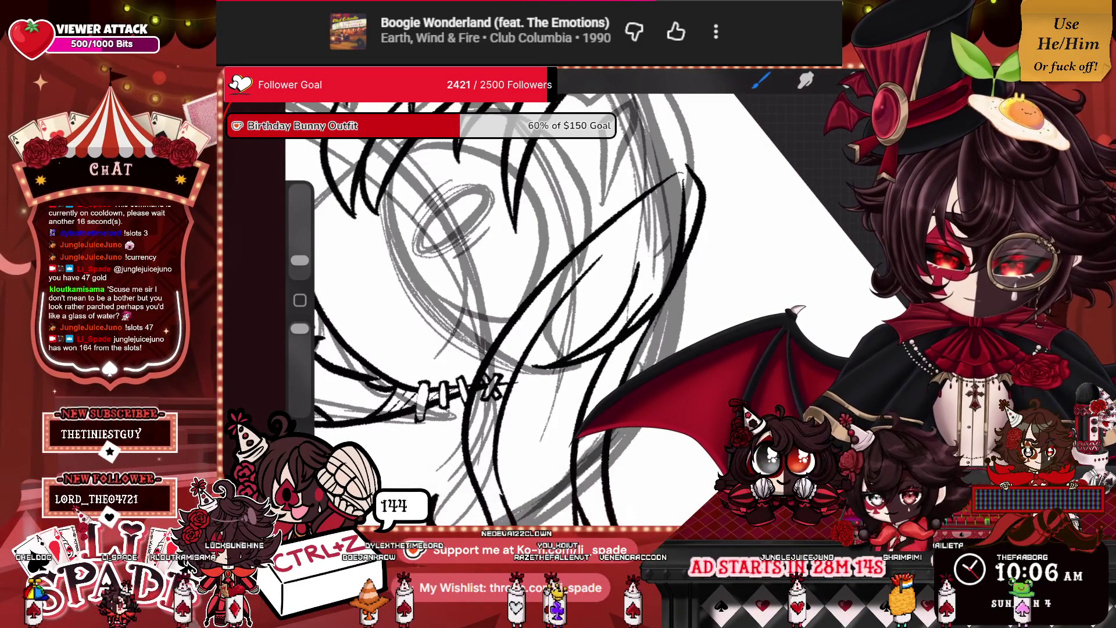
left_click_drag(494, 314, 506, 291)
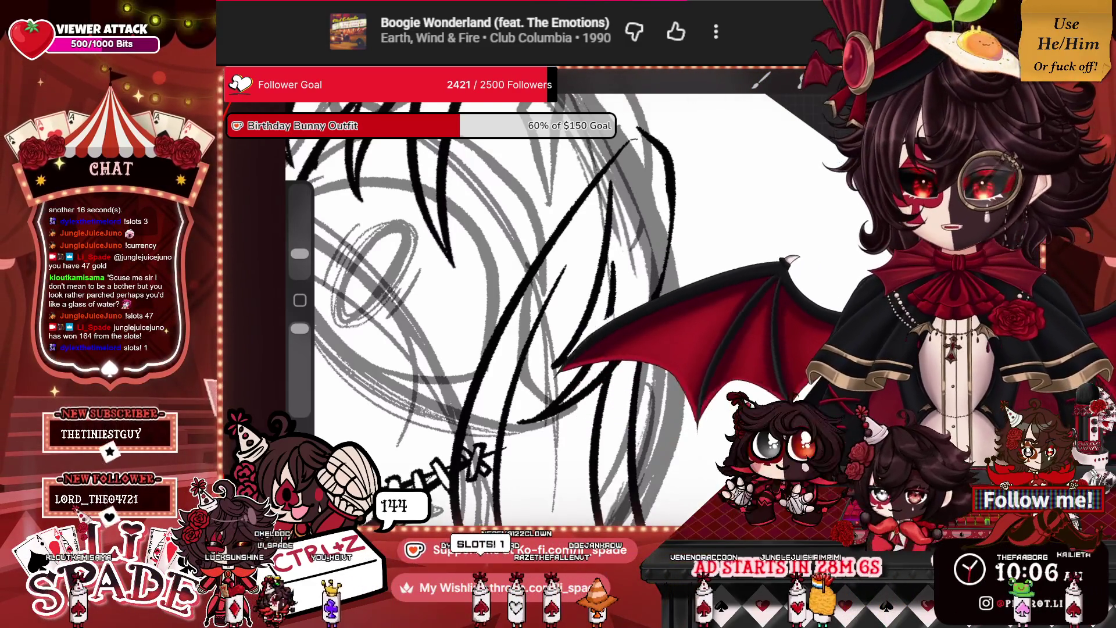
left_click_drag(494, 314, 523, 302)
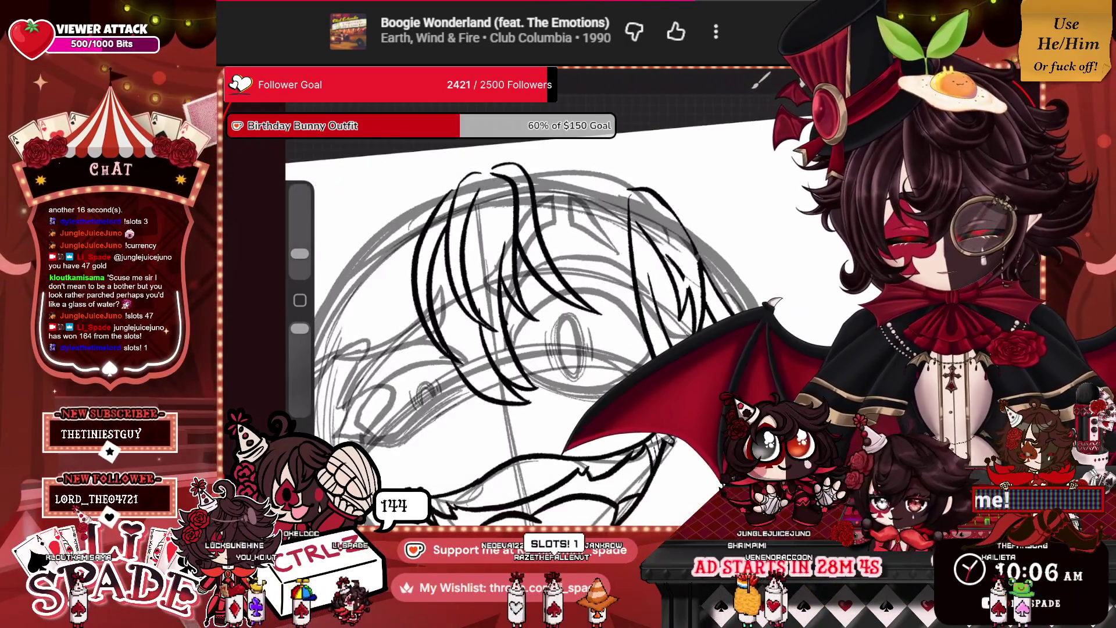
key("ctrl+z")
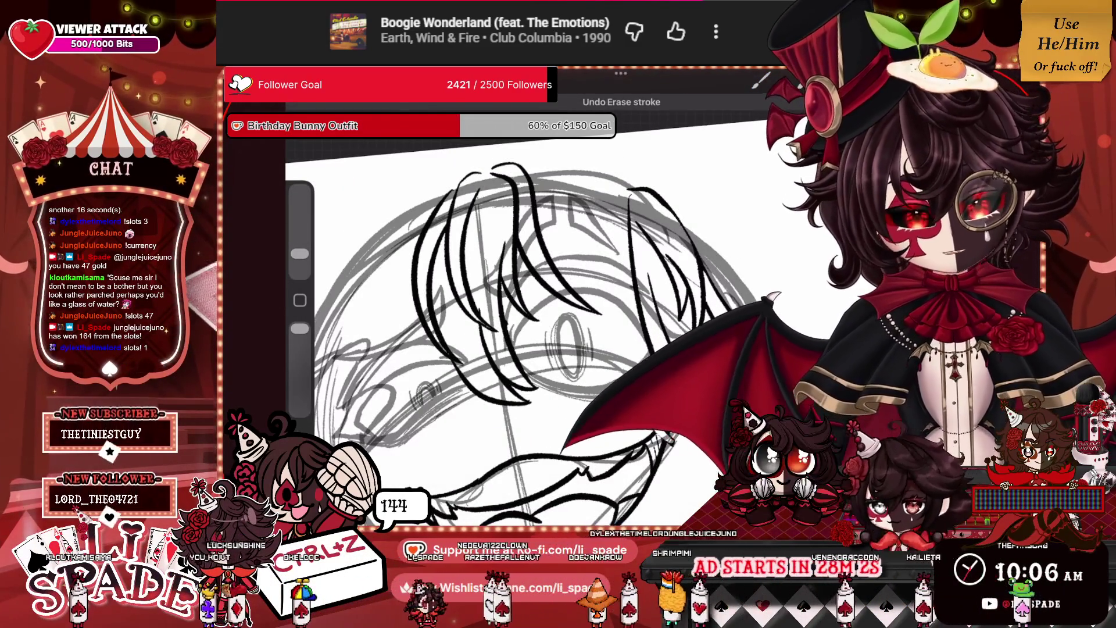
Rotate the canvas upright and ink more hair strands across the forehead and eye with the inking brush
left_click_drag(523, 314, 512, 302)
left_click(761, 82)
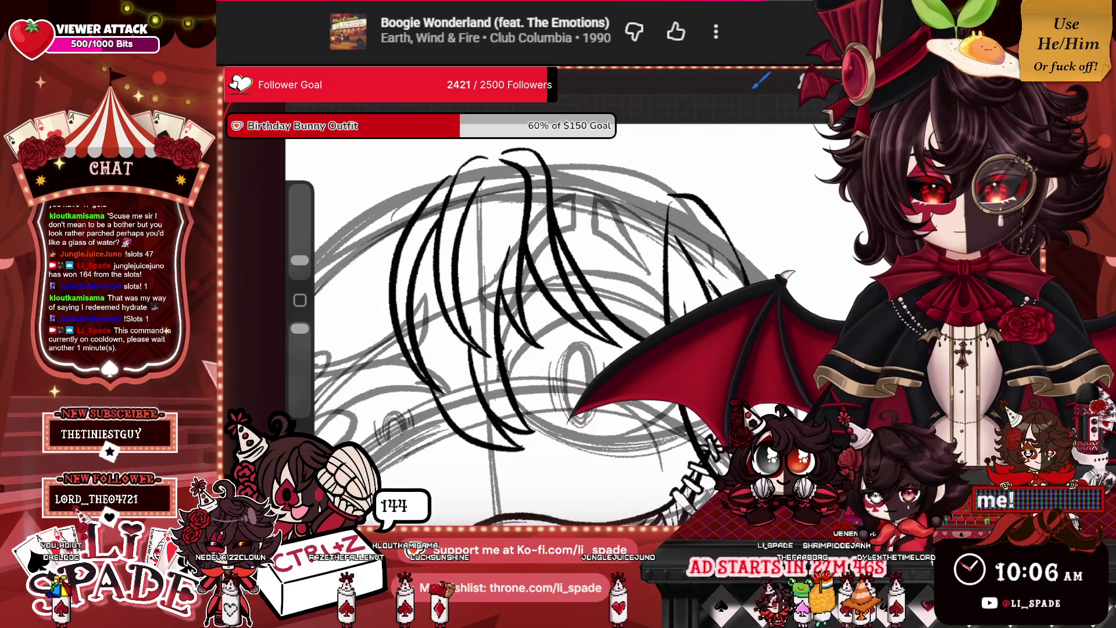
scroll(523, 326, "up", 5)
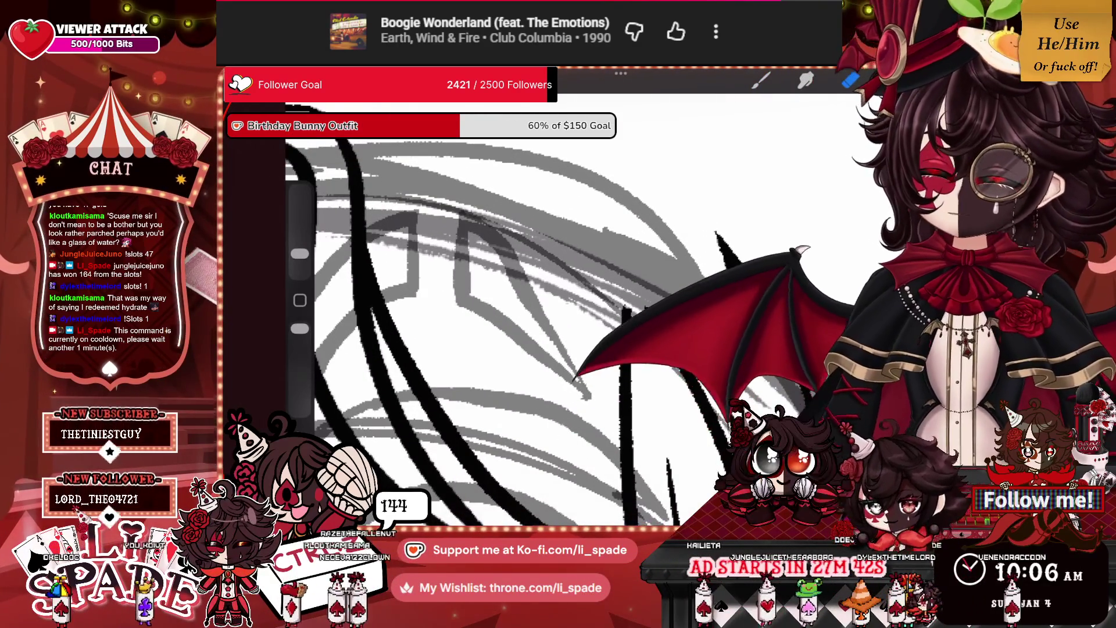
key("b")
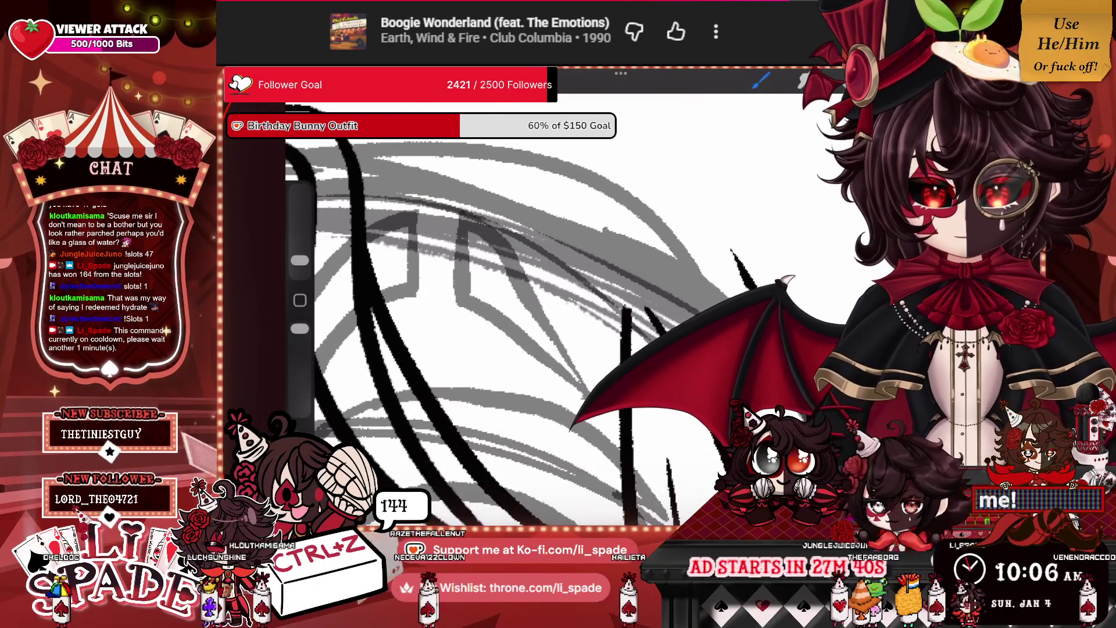
scroll(523, 325, "down", 3)
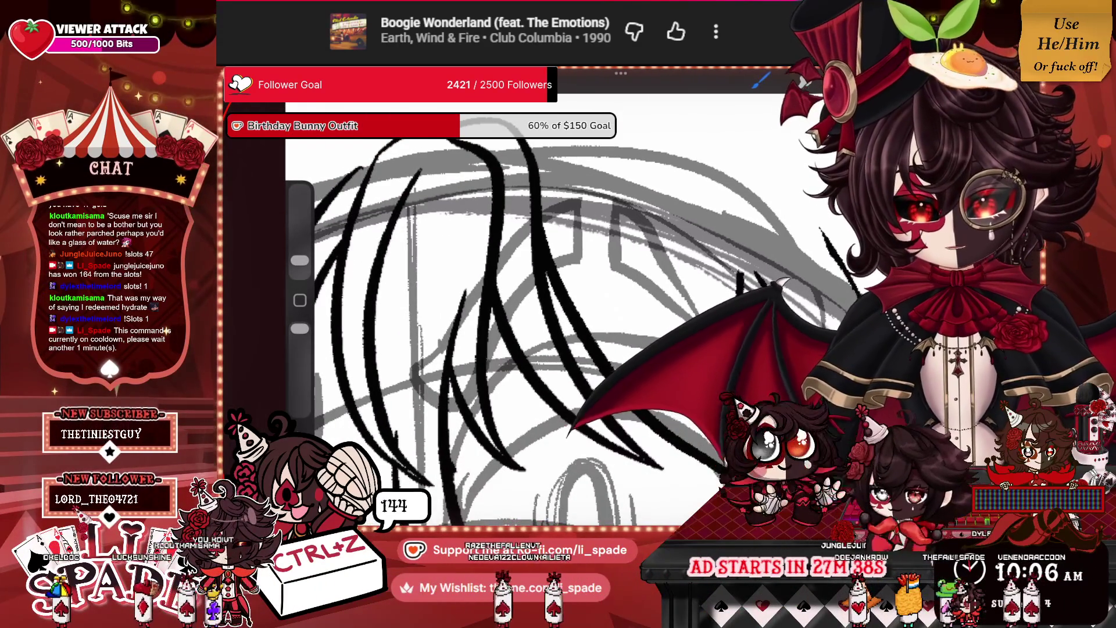
scroll(561, 314, "down", 3)
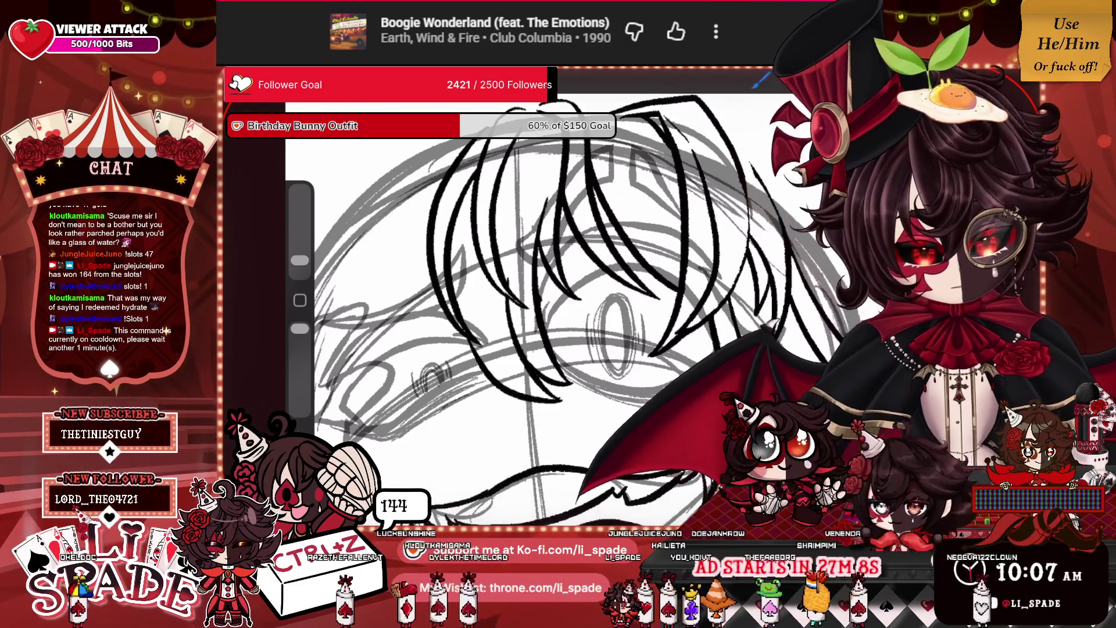
scroll(547, 291, "down", 5)
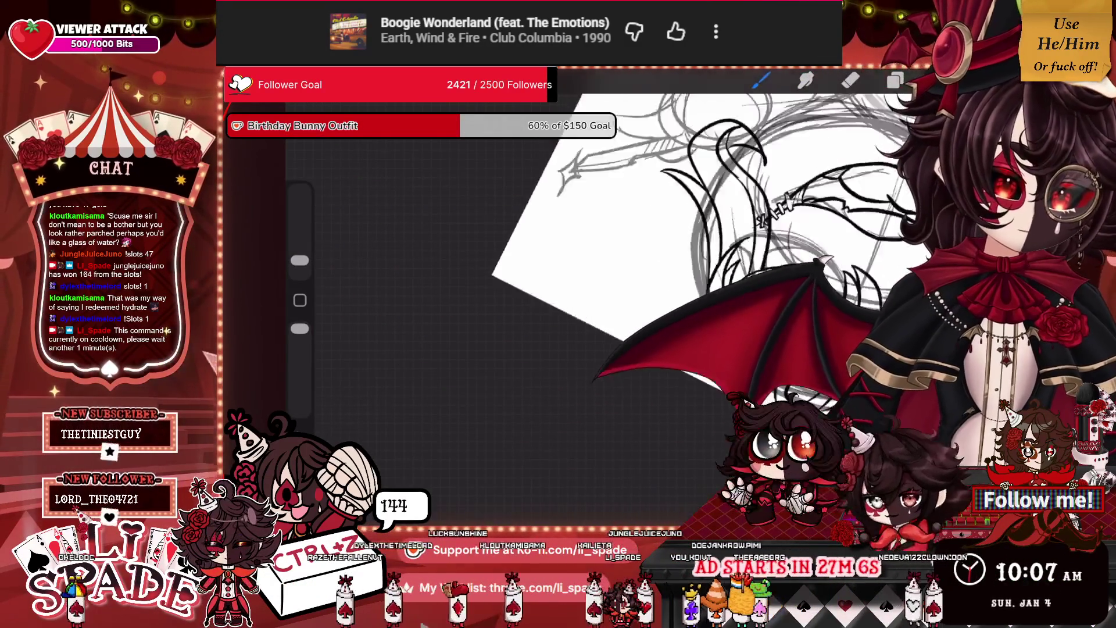
scroll(546, 291, "up", 5)
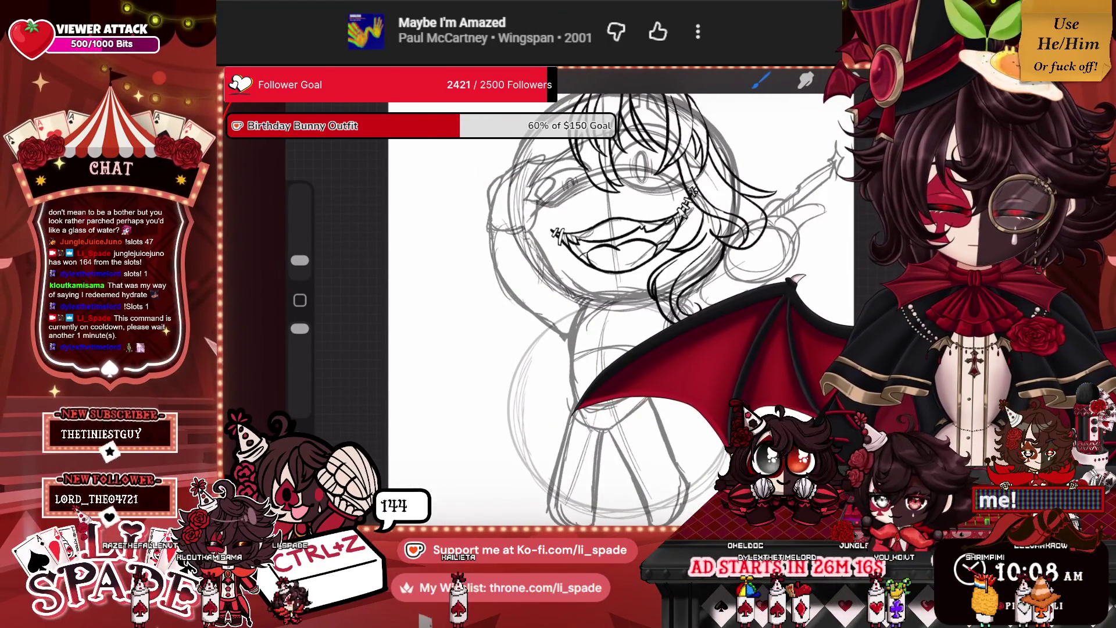
Rotate the tilted canvas back upright and zoom in close on the chibi's head
left_click_drag(582, 291, 552, 349)
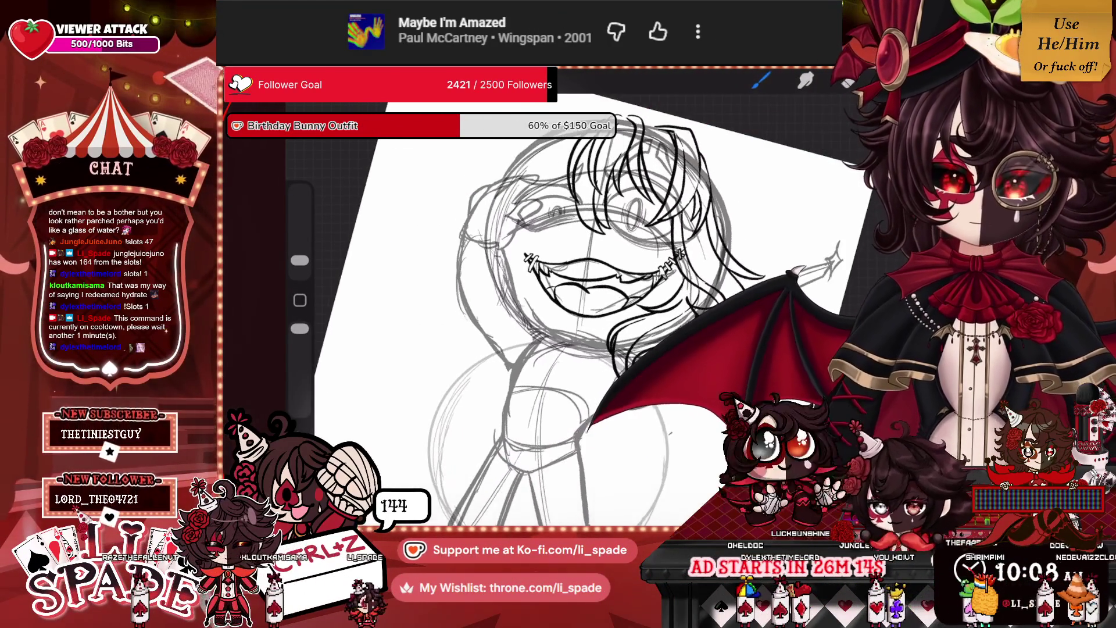
left_click_drag(582, 291, 697, 325)
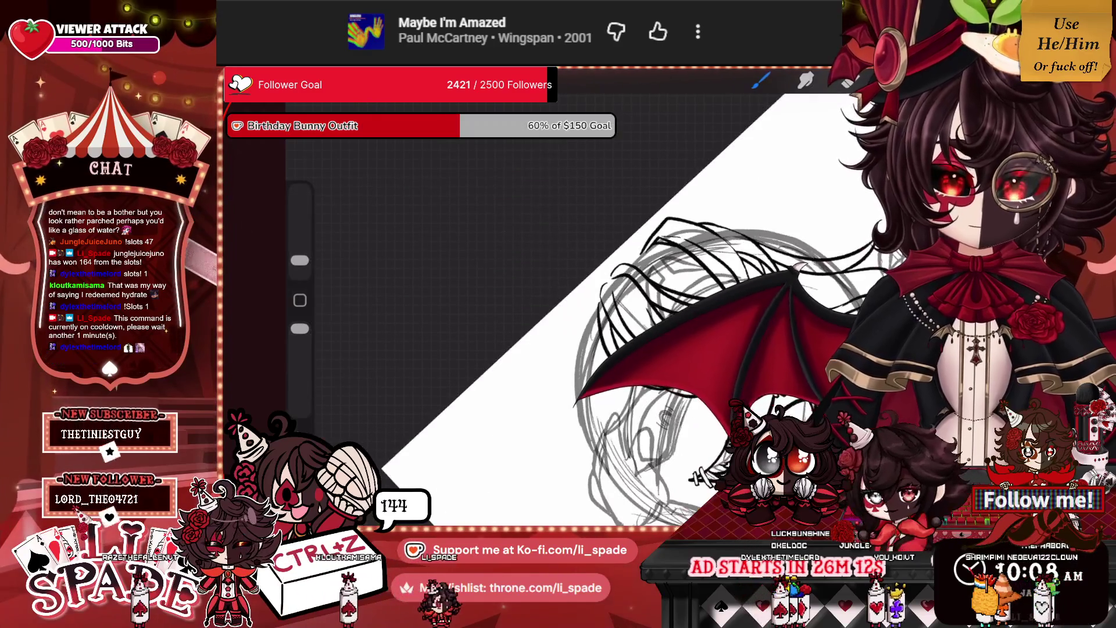
left_click_drag(639, 290, 581, 261)
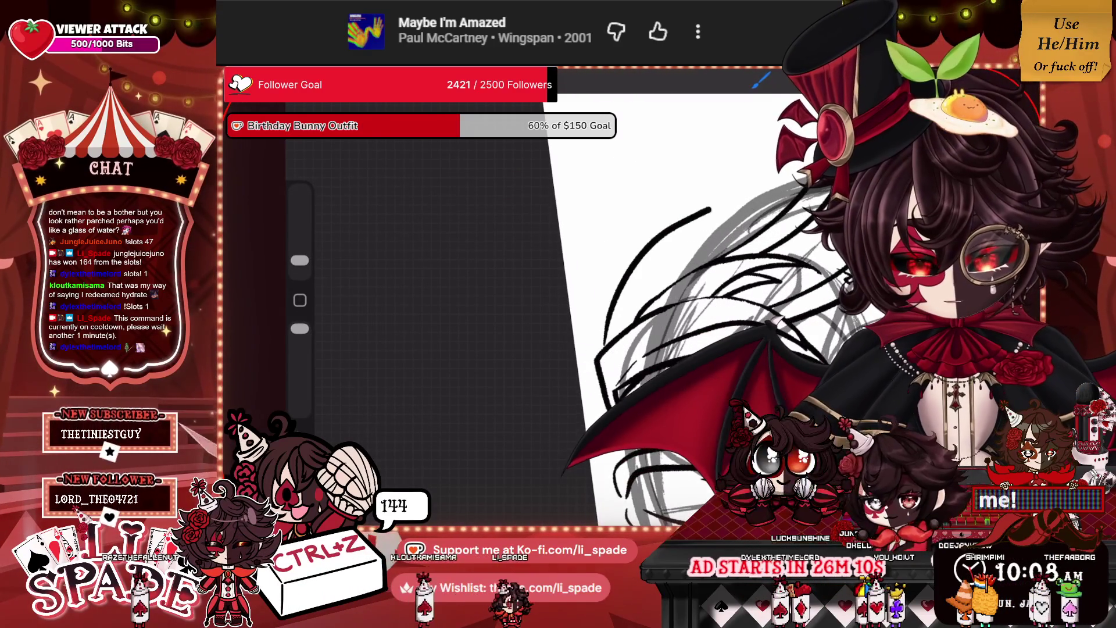
left_click_drag(581, 291, 524, 325)
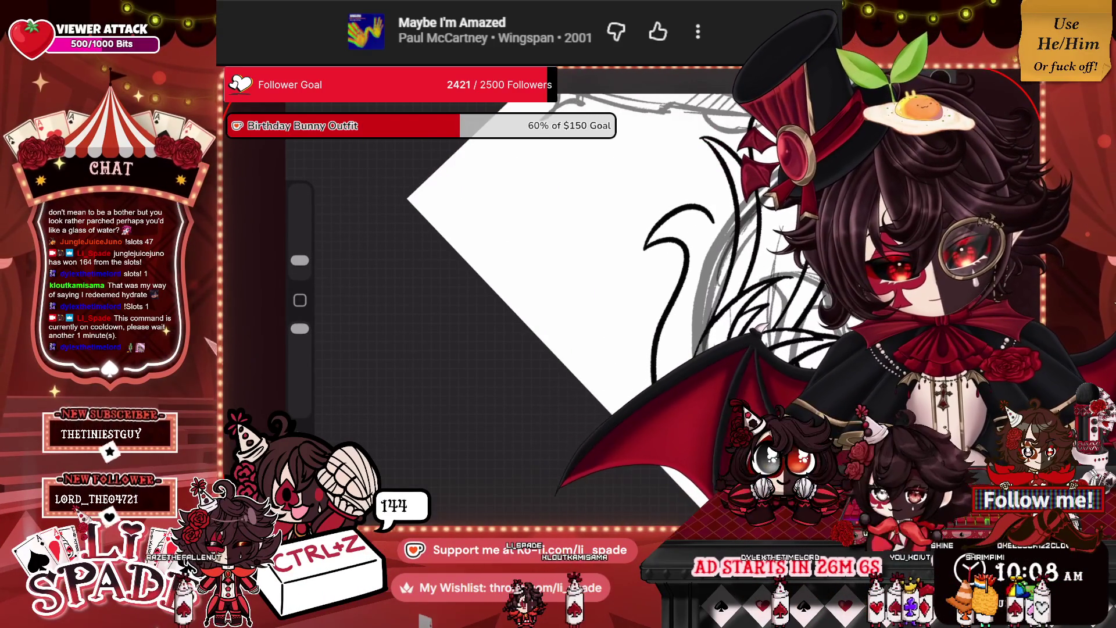
left_click_drag(552, 280, 628, 290)
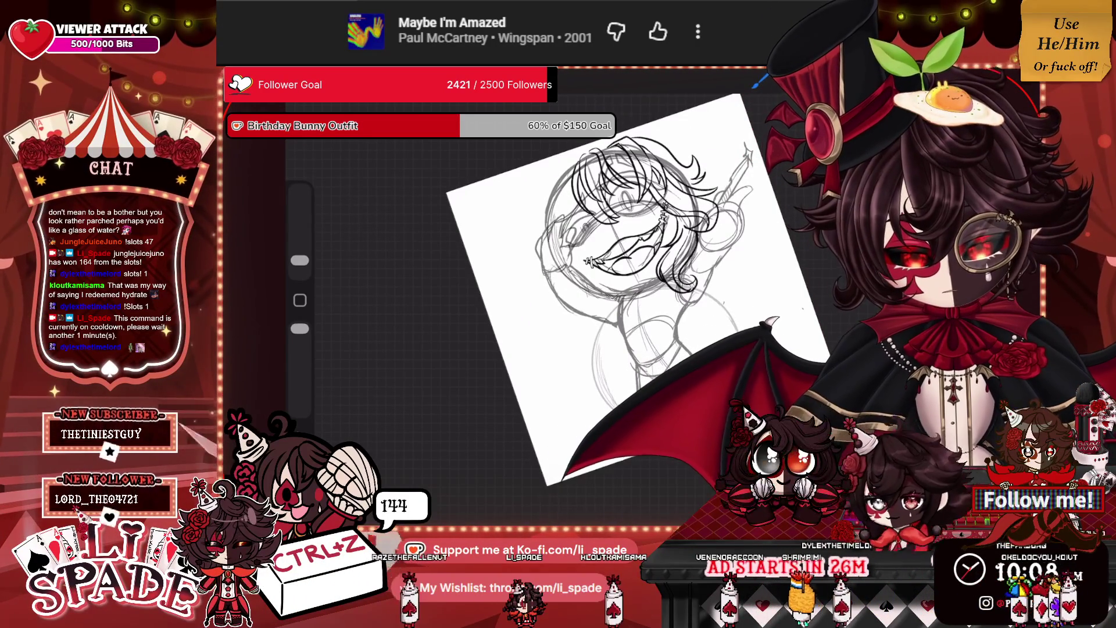
scroll(581, 279, "up", 3)
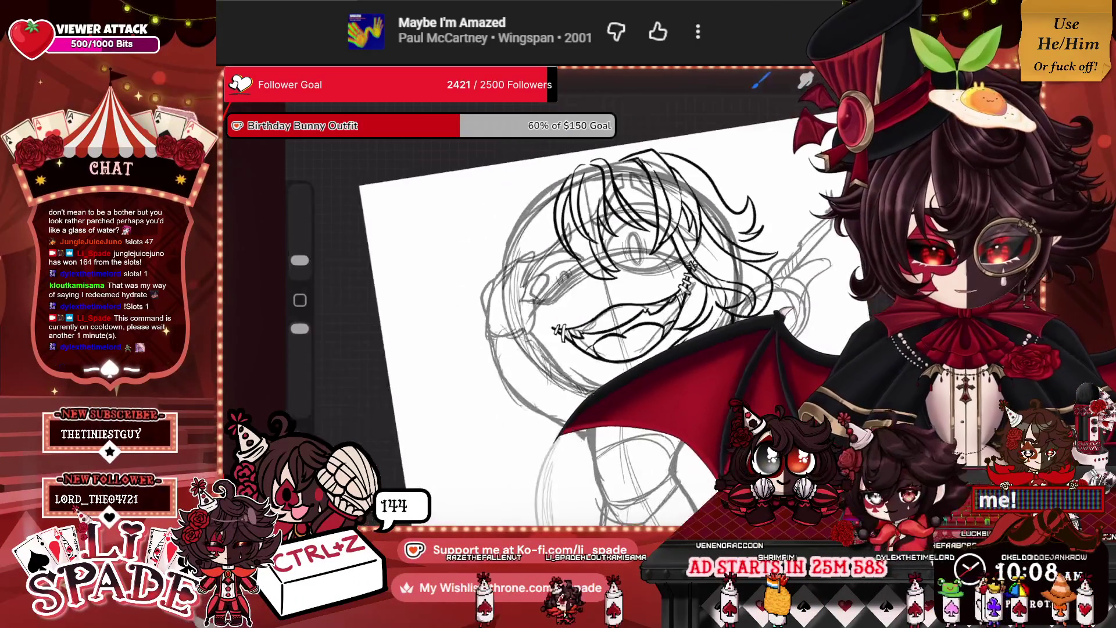
scroll(639, 314, "down", 3)
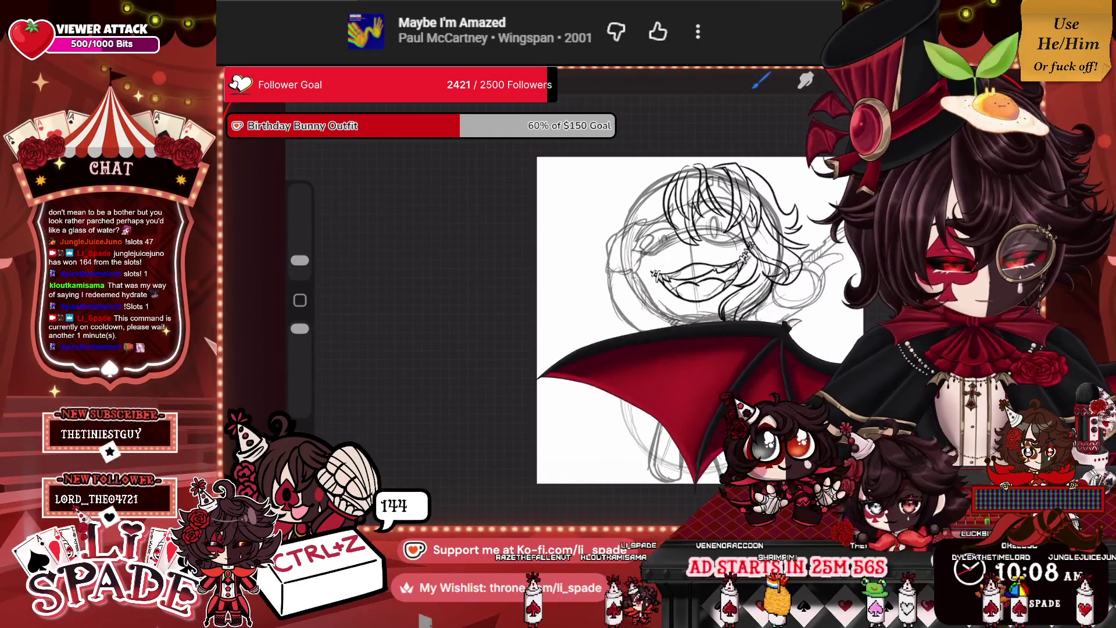
scroll(640, 290, "up", 5)
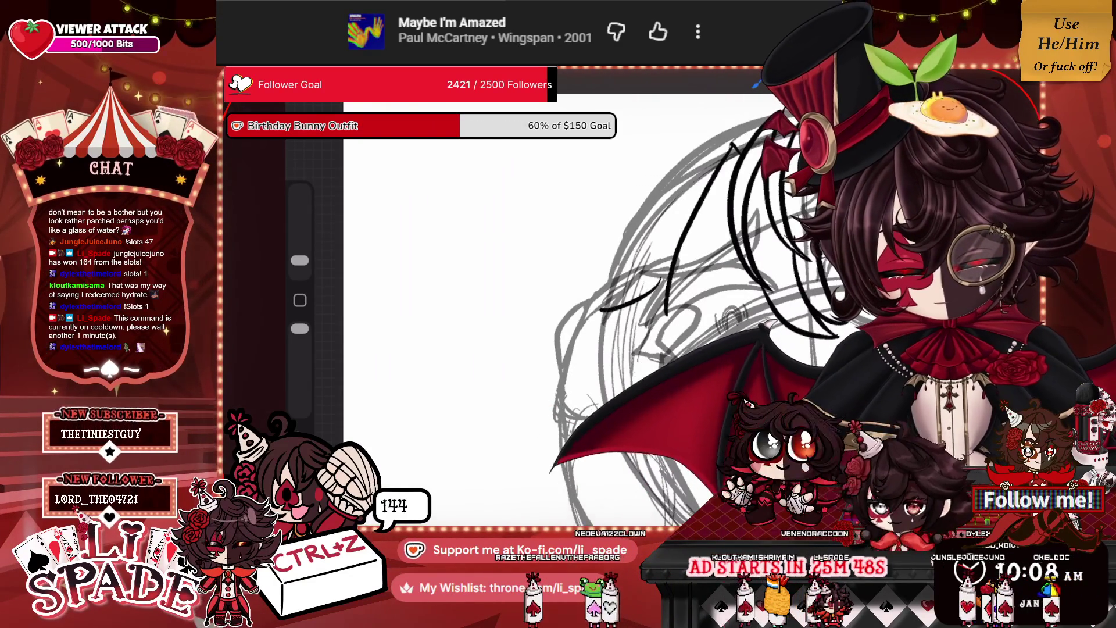
scroll(640, 291, "up", 3)
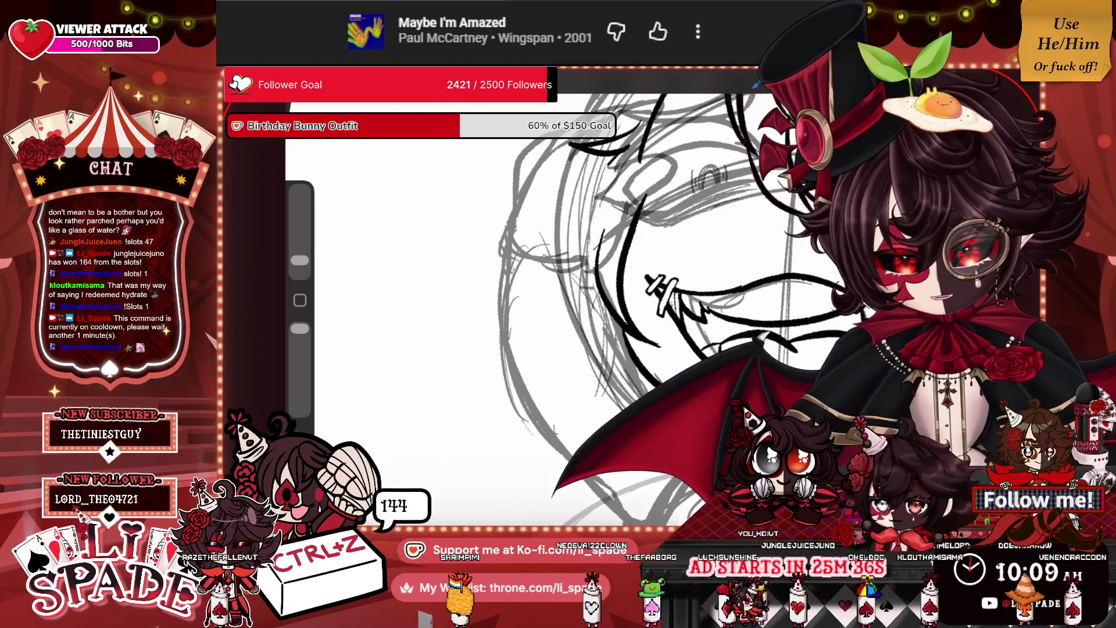
scroll(582, 314, "down", 3)
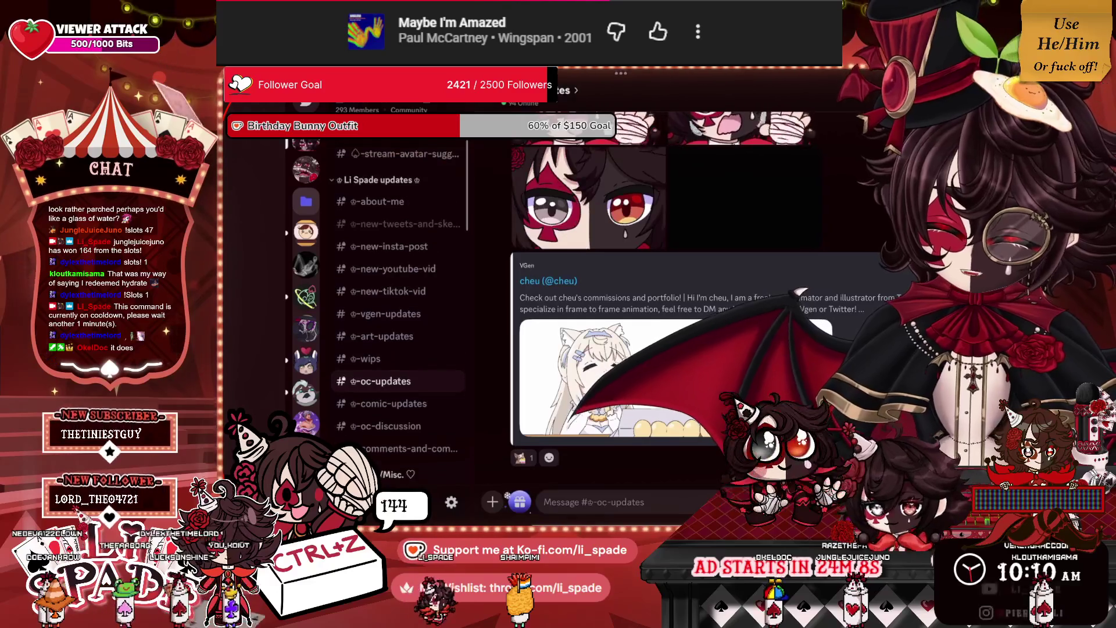
Open the wips channel and attach the WIP sketch image to a new message
scroll(398, 314, "up", 3)
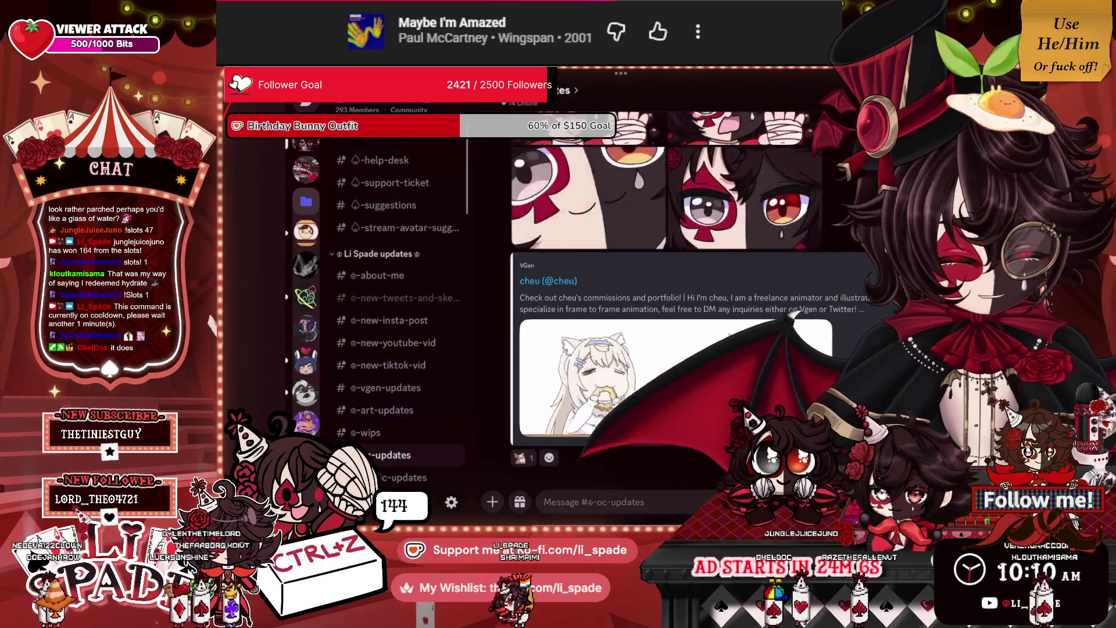
scroll(399, 314, "down", 3)
left_click(363, 347)
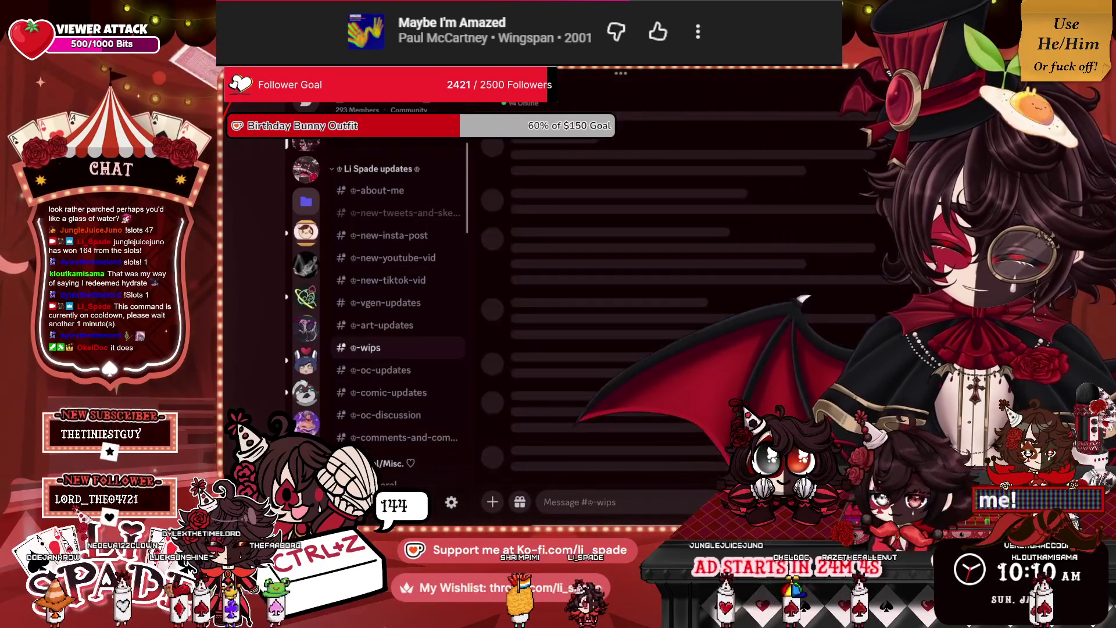
left_click(492, 502)
left_click(569, 420)
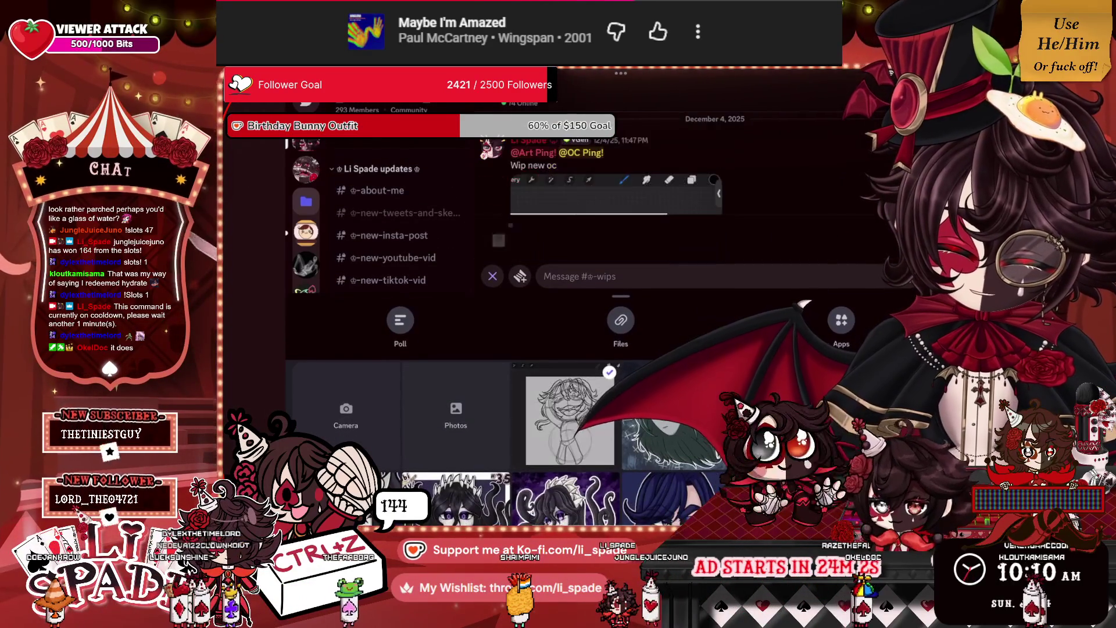
Mention the Art Ping!, OC Ping! and Shithead Ping! roles in the message
left_click(579, 276)
type("@art")
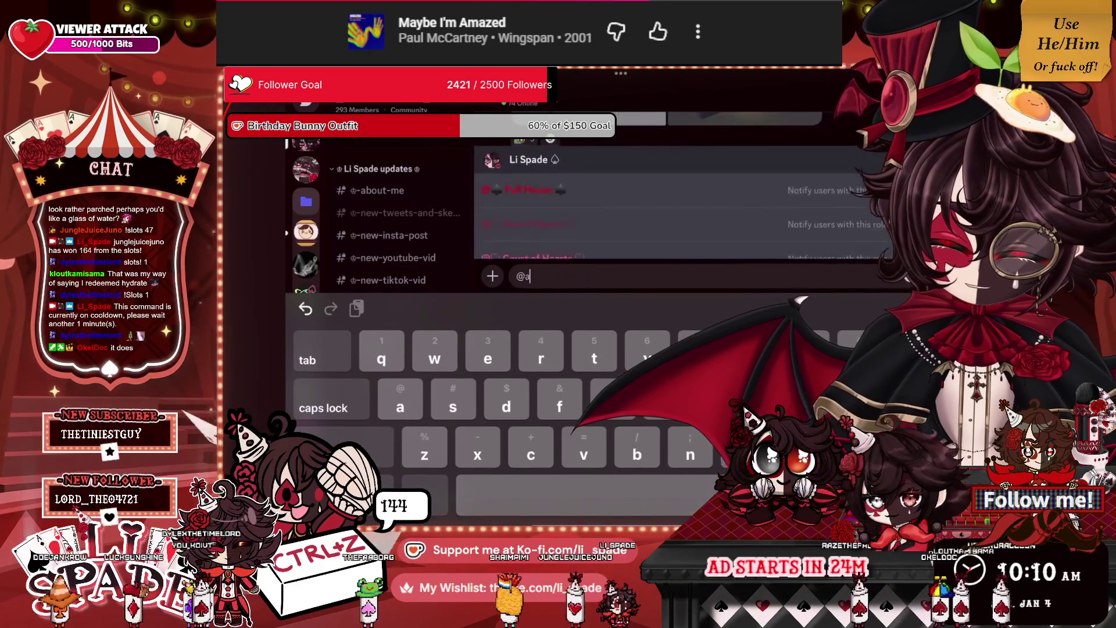
key("Tab")
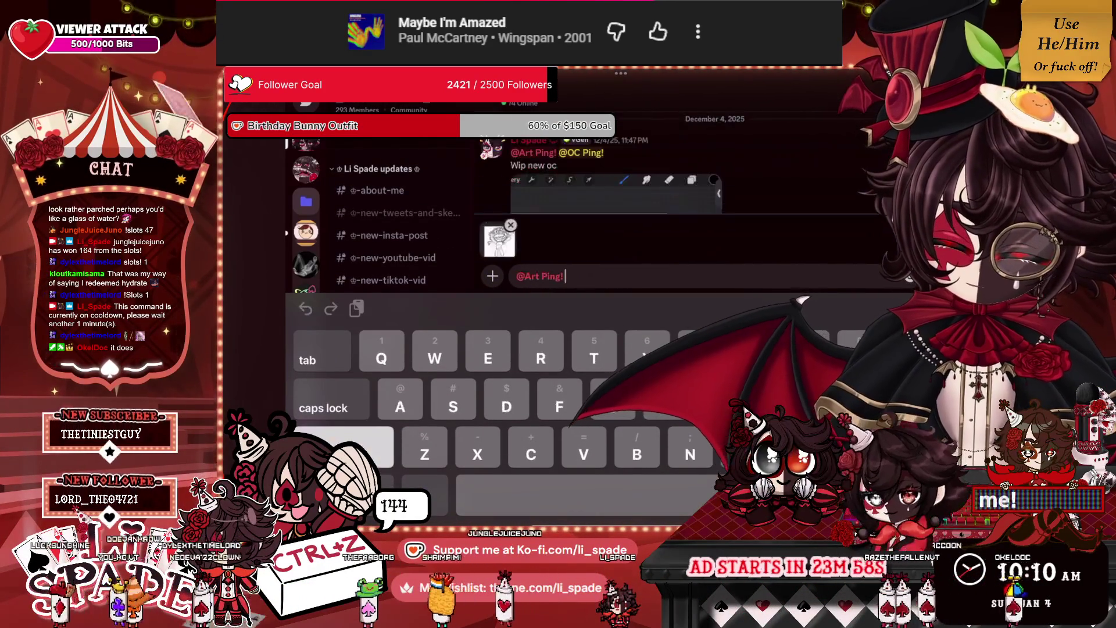
type("@ocp")
key("Tab")
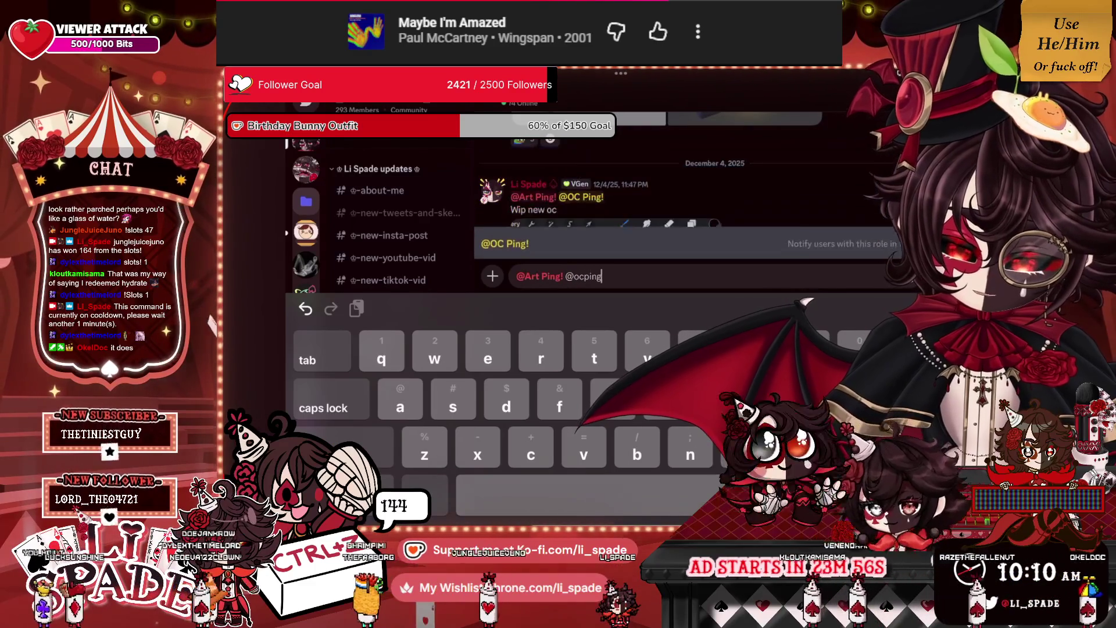
key("shift+Return")
key("ctrl+v")
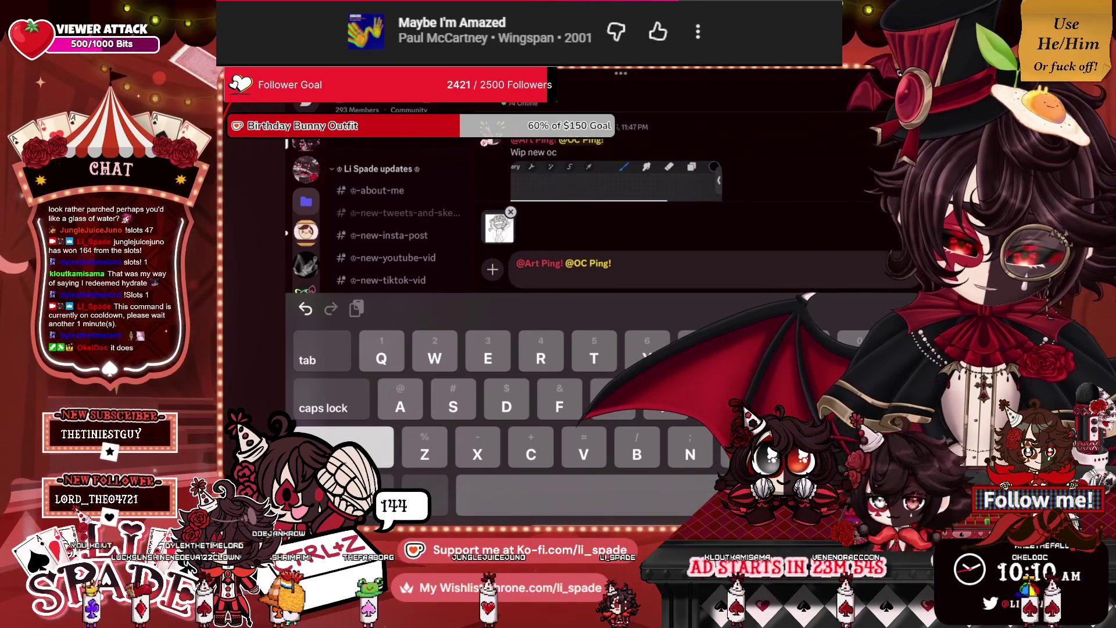
type("@shith")
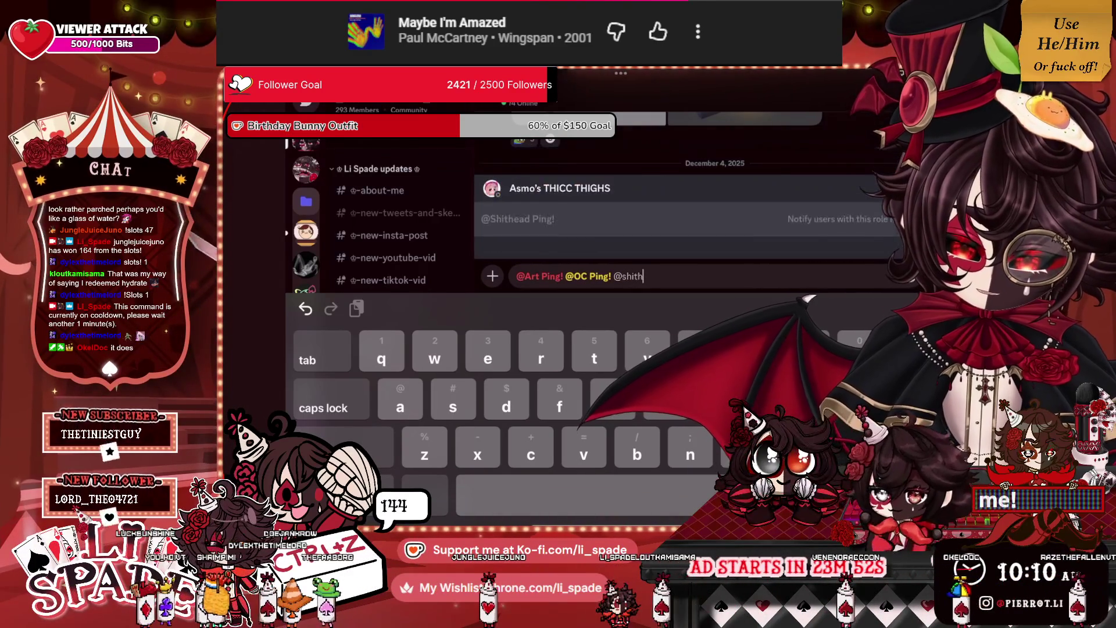
key("Tab")
Add a new line mentioning three server members
key("shift+Return")
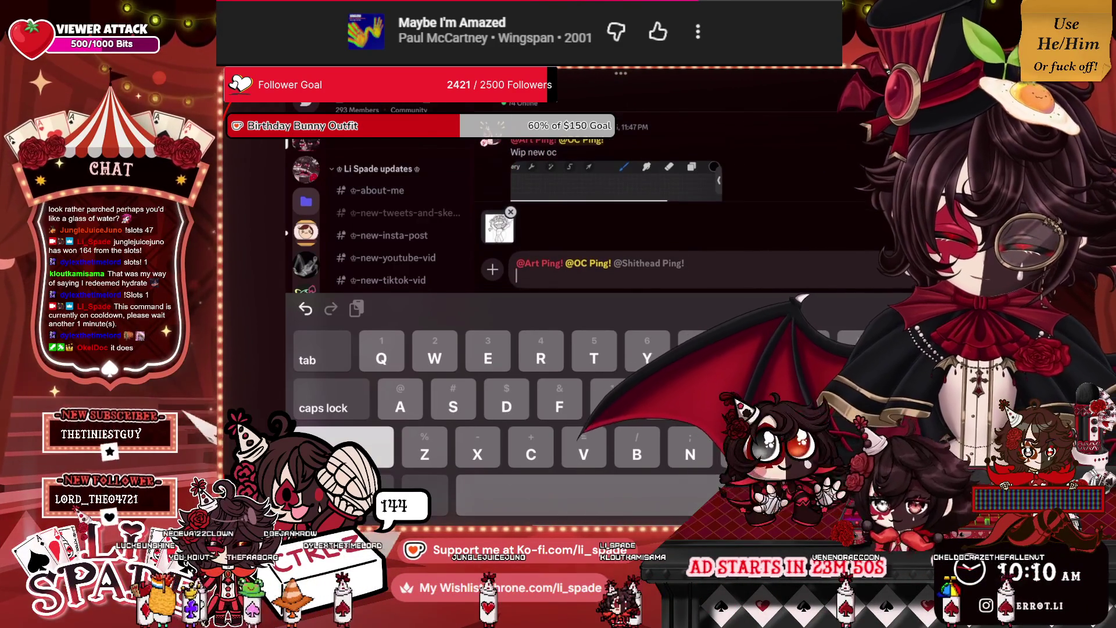
type("@")
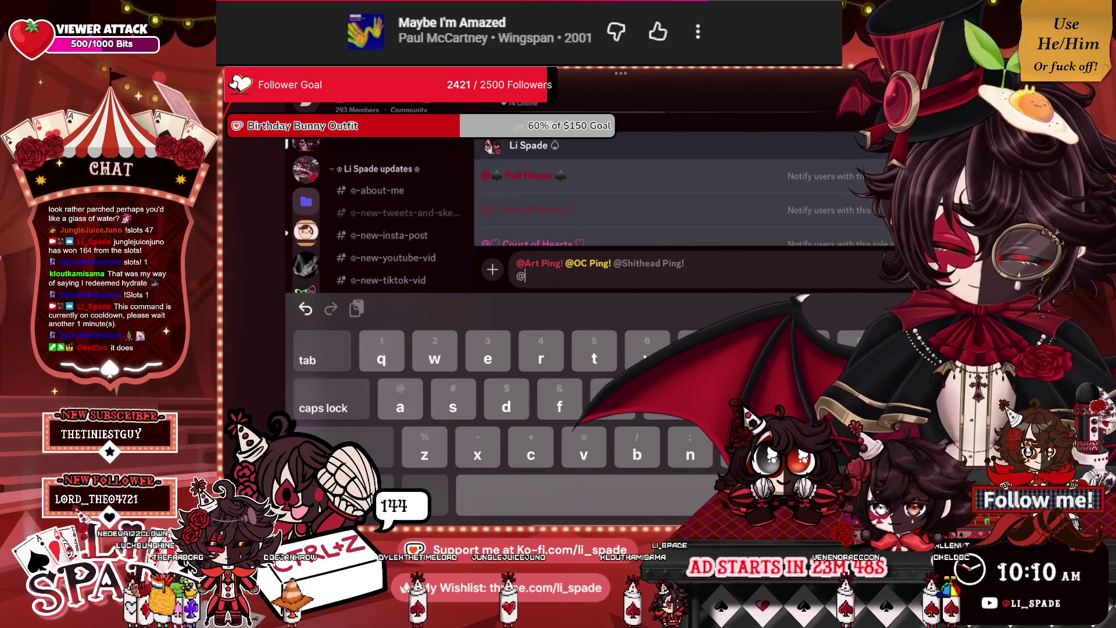
type("belph")
key("Tab")
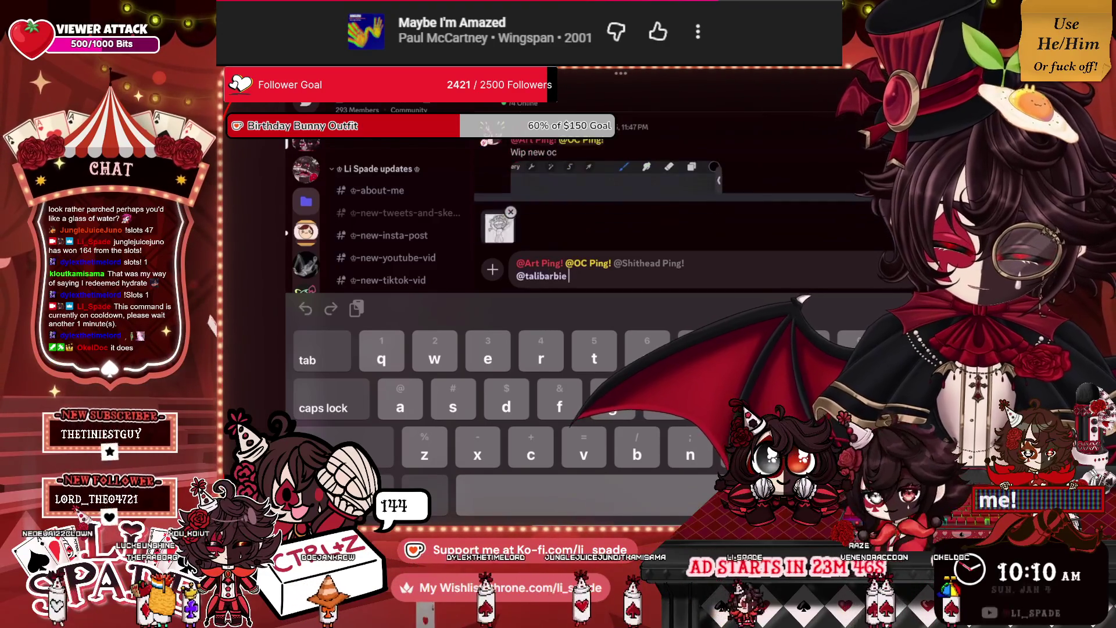
type("@err")
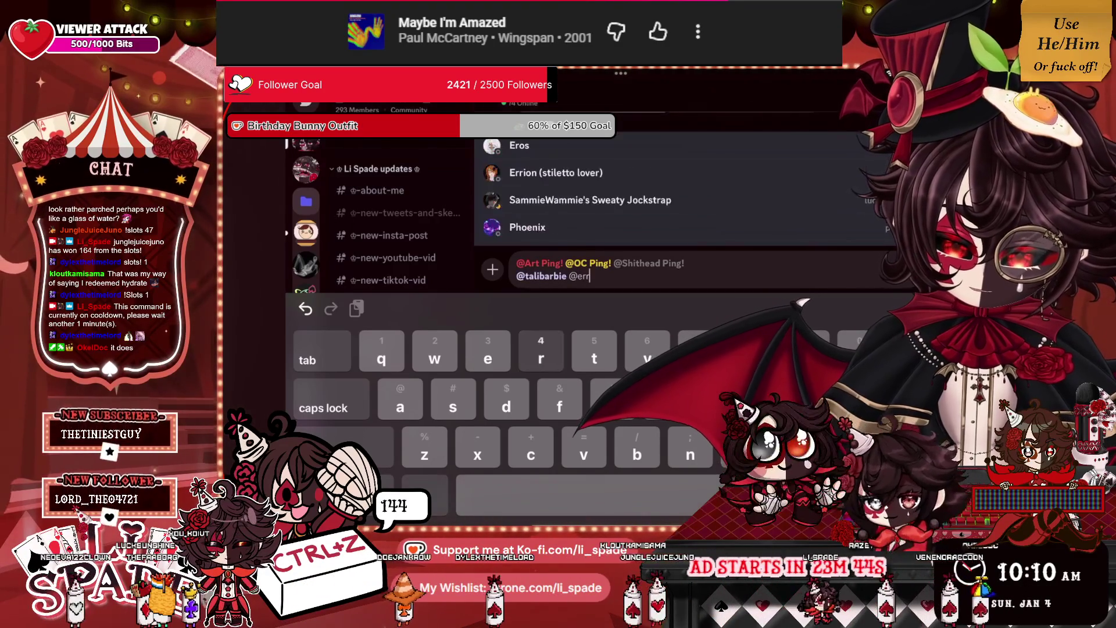
left_click(541, 145)
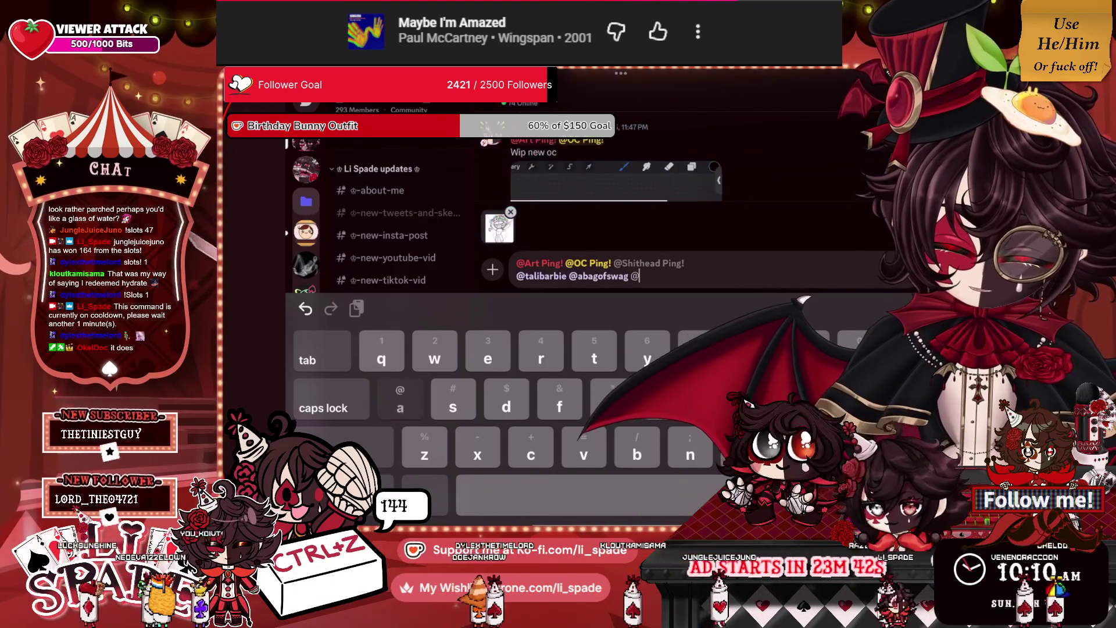
type("@lemonchi_san")
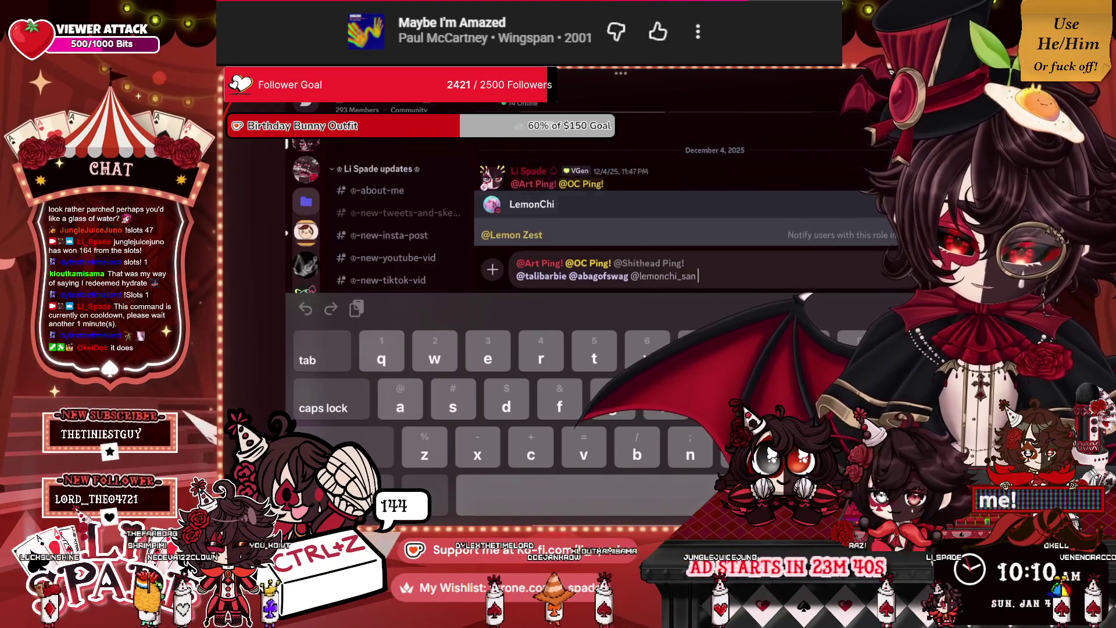
left_click(531, 188)
Add the heading '# WAKE UP STILETTO NATION', send the message, and go to the home screen
key("Return")
type("#")
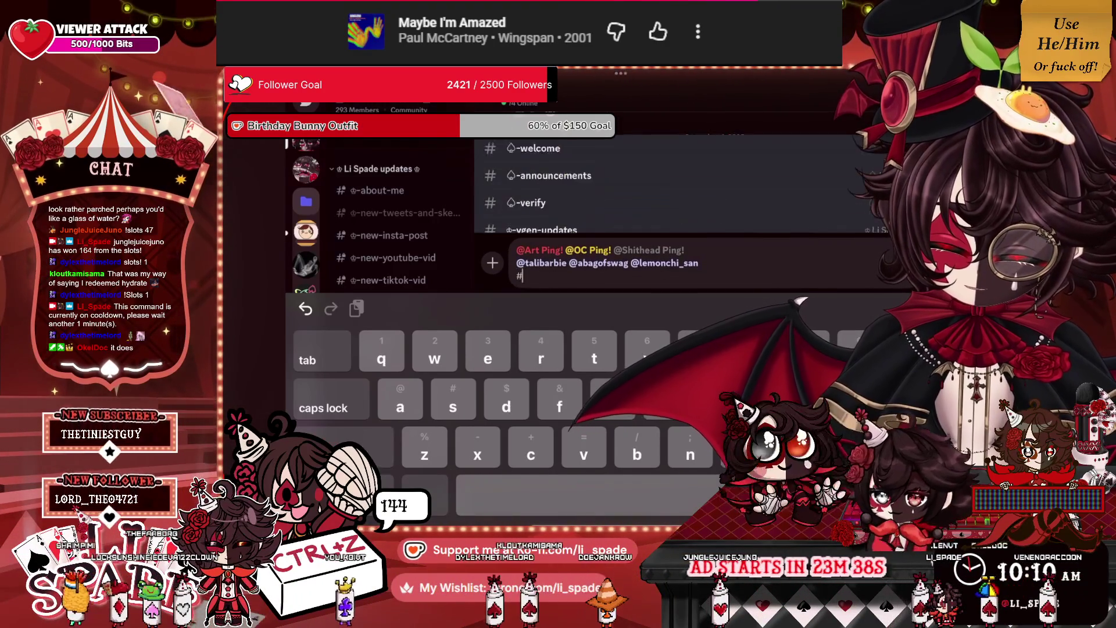
left_click(331, 401)
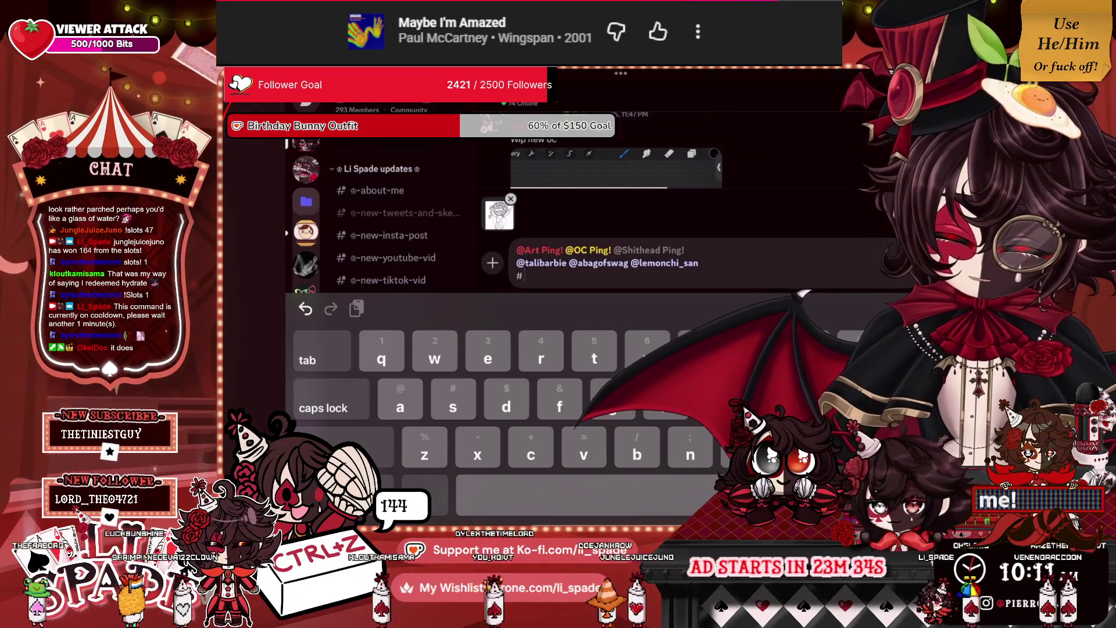
key("Caps_Lock")
type("WAKE UP")
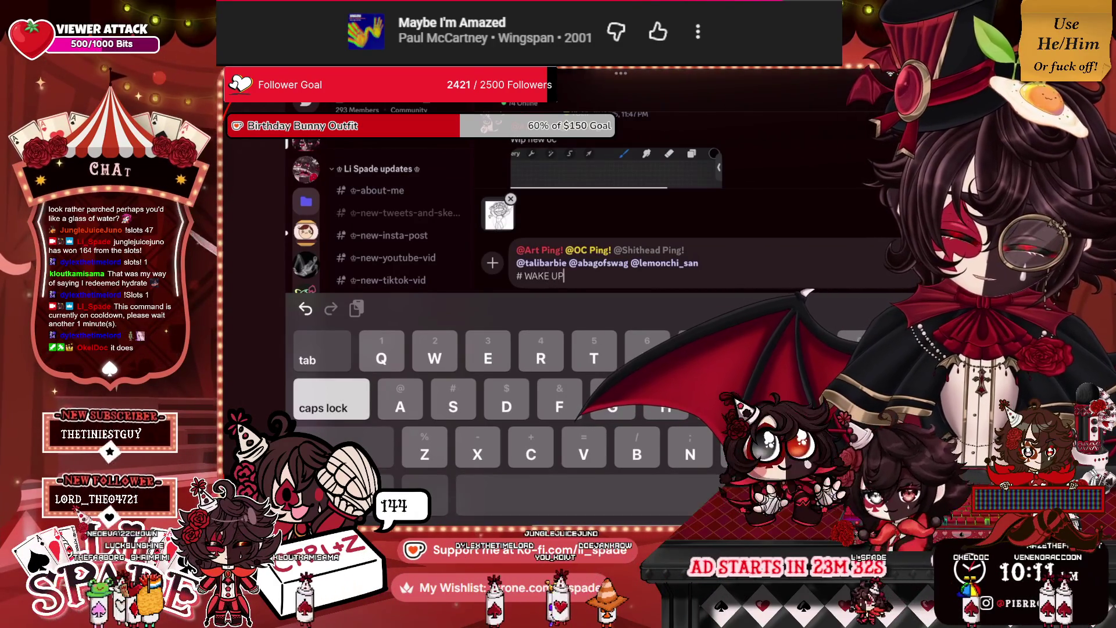
type(" STILETTO")
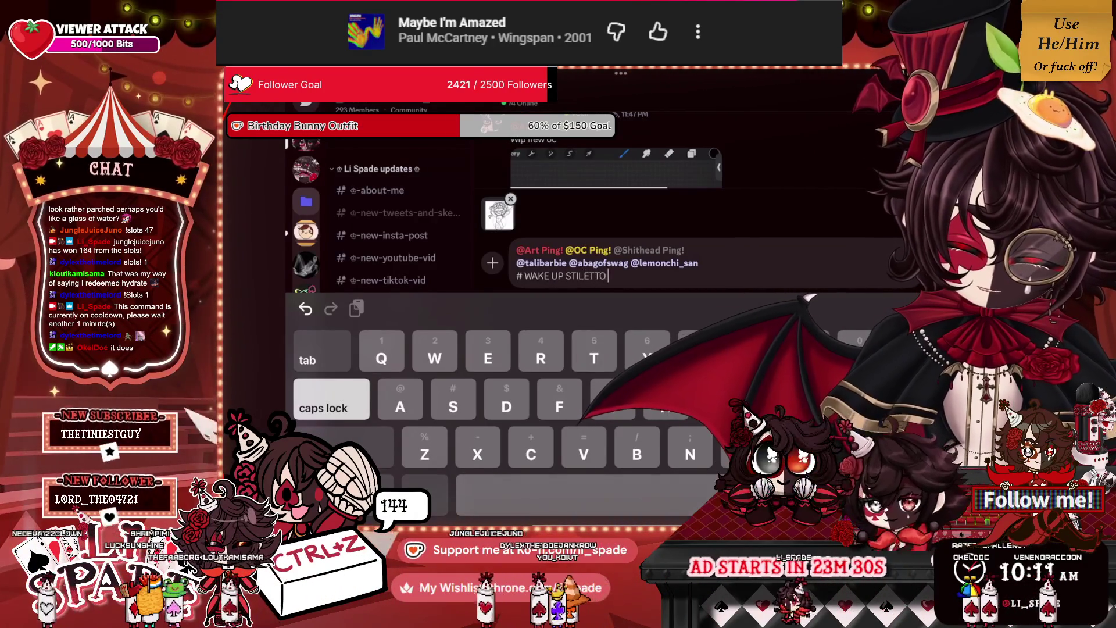
type(" NATION")
key("Return")
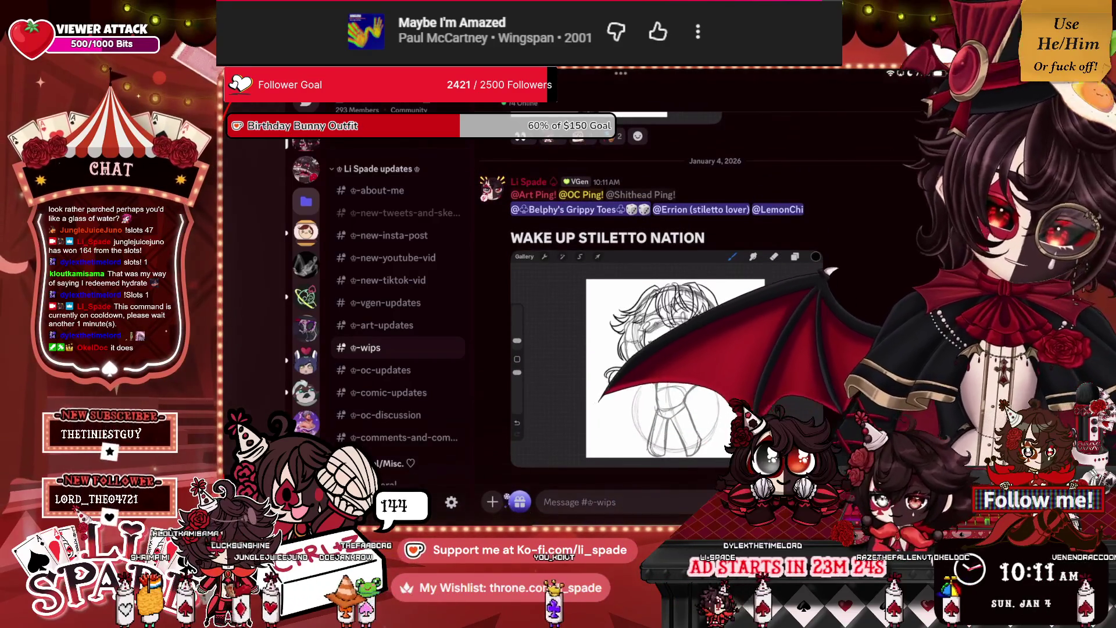
left_click_drag(561, 520, 561, 348)
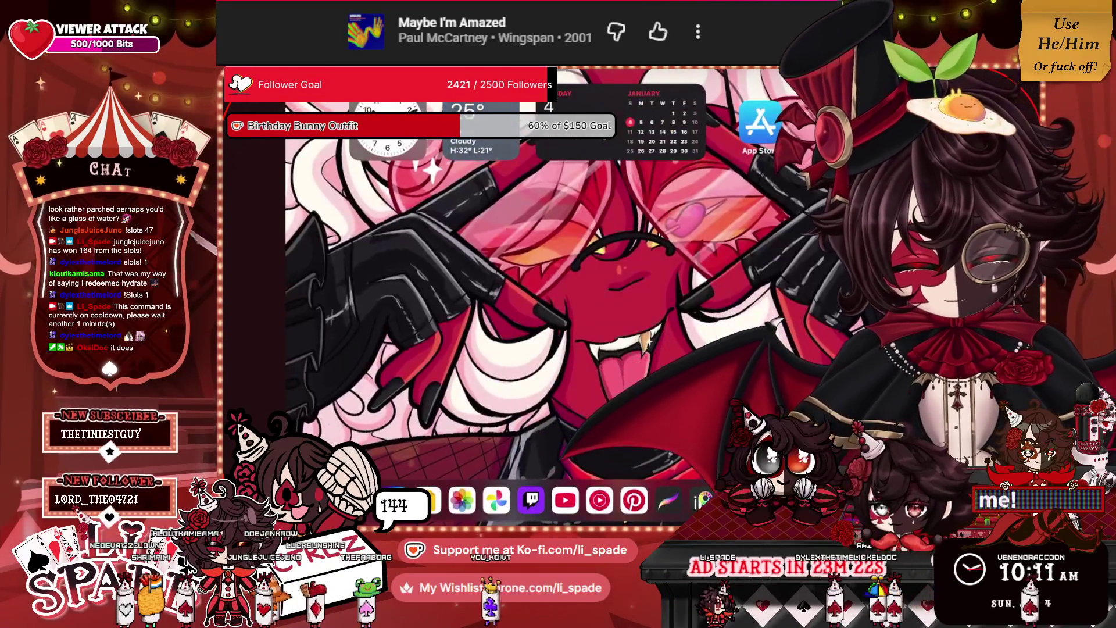
Back in the chibi sketch, ink two hair strands at the head's top and undo both
left_click(667, 500)
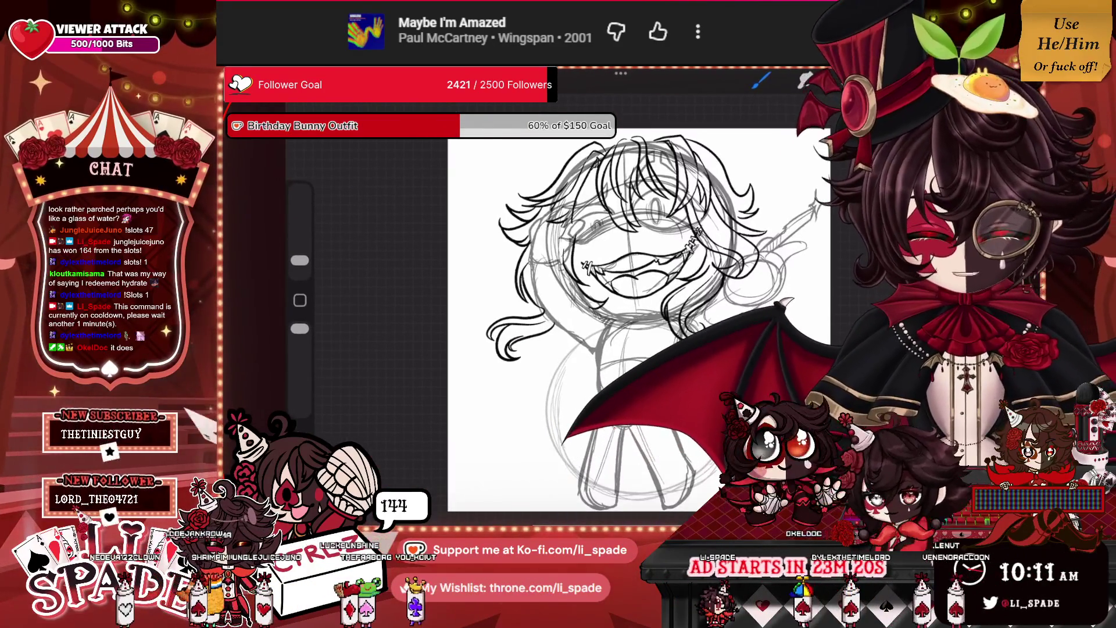
scroll(611, 320, "up", 3)
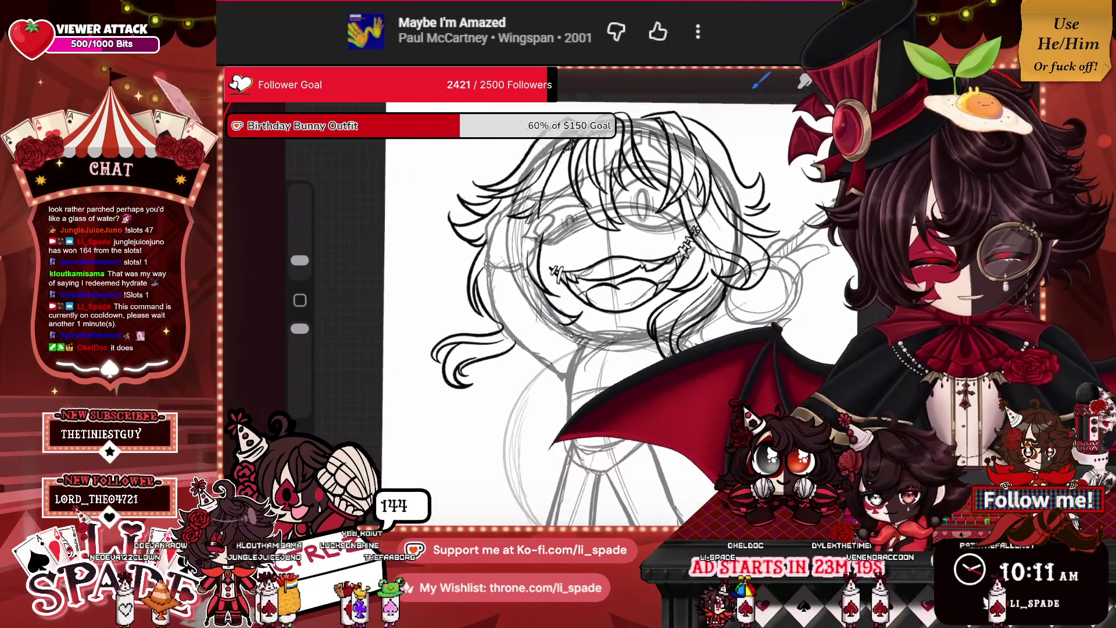
scroll(582, 325, "up", 3)
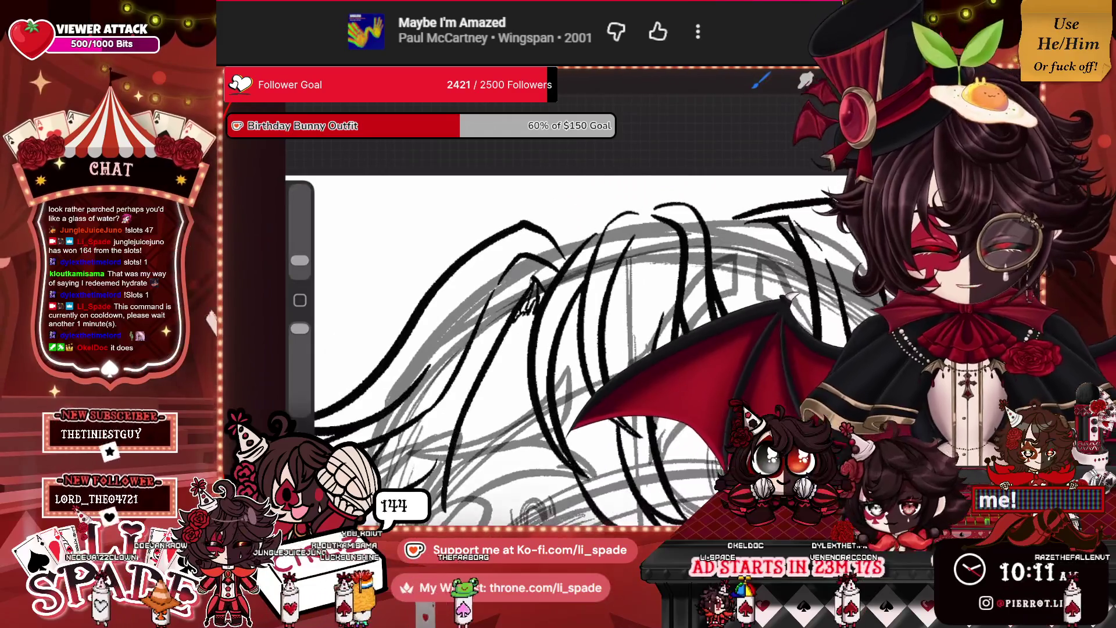
left_click_drag(573, 198, 691, 177)
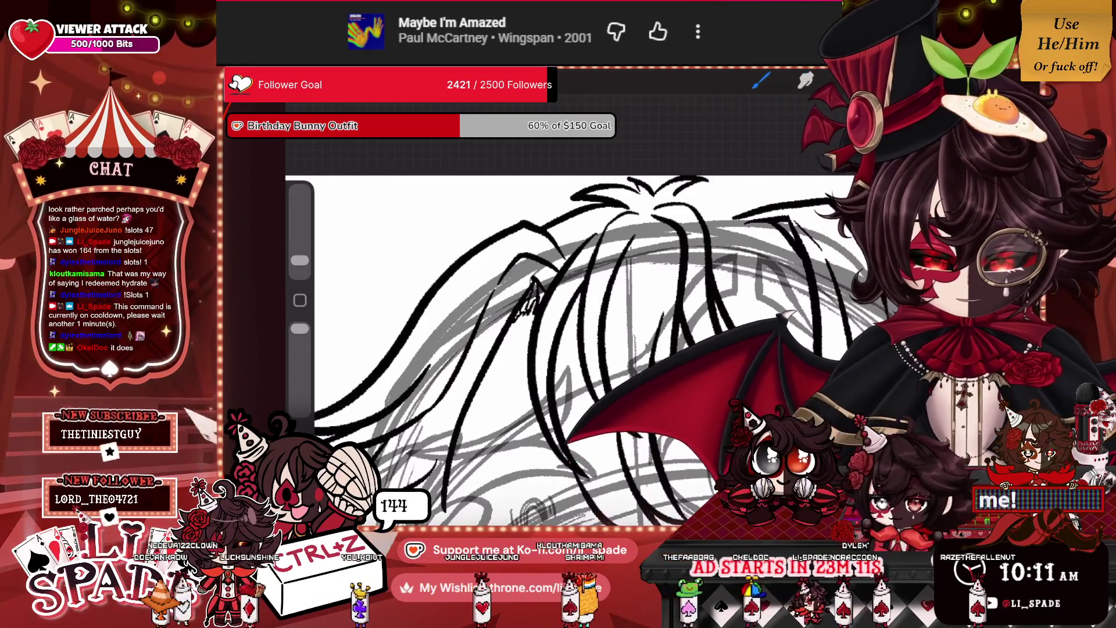
key("ctrl+z")
left_click_drag(655, 192, 721, 185)
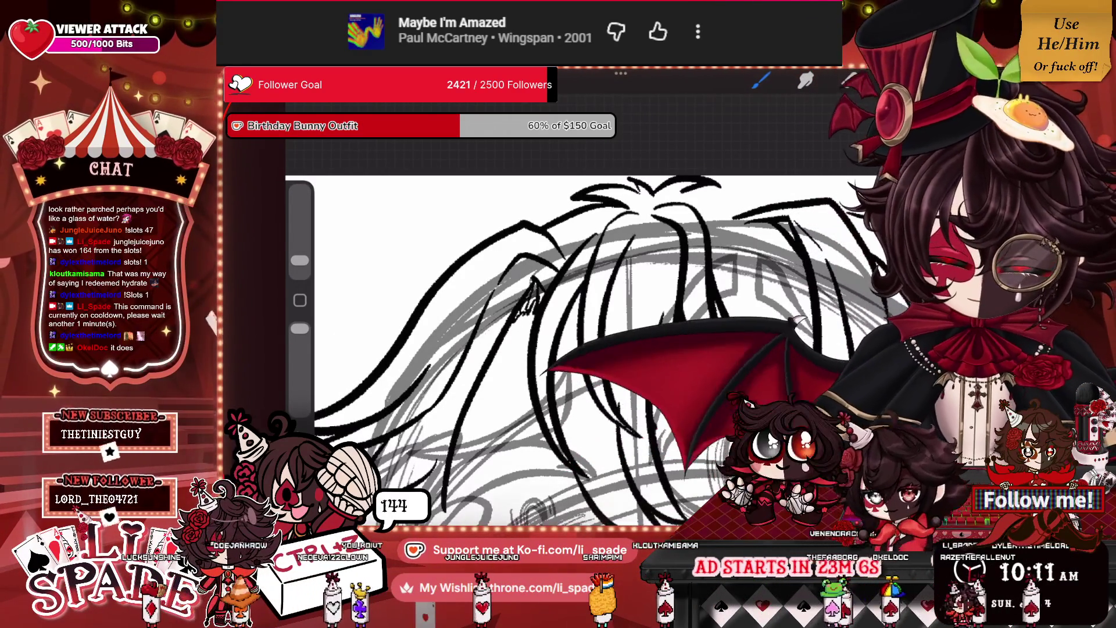
key("ctrl+z")
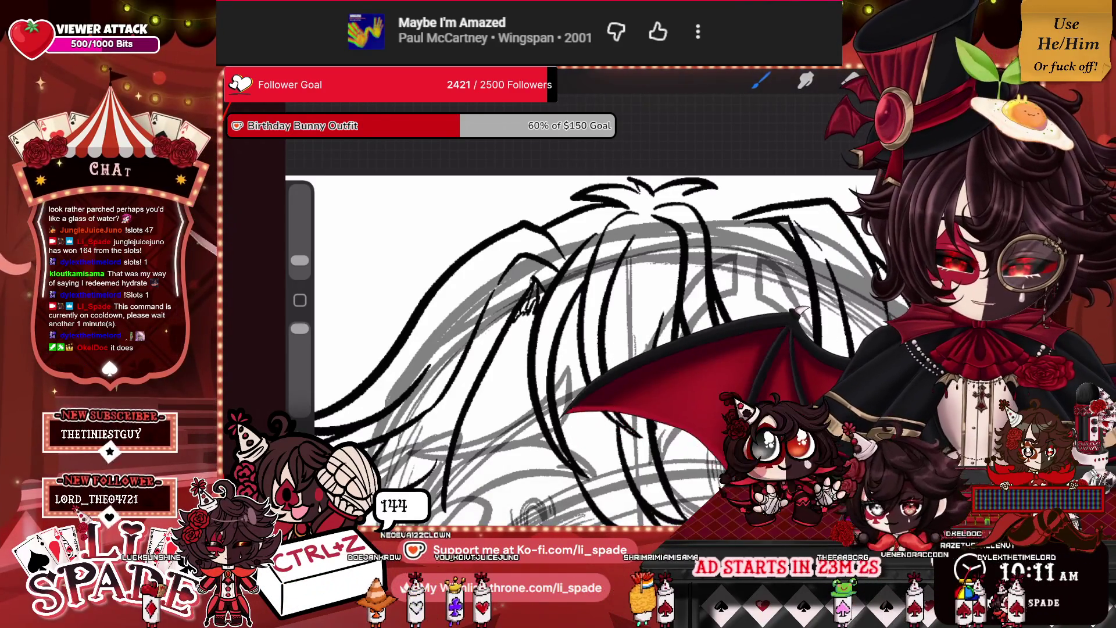
Pan and rotate the view around the stitched mouth, then go to the artwork gallery
scroll(570, 308, "down", 5)
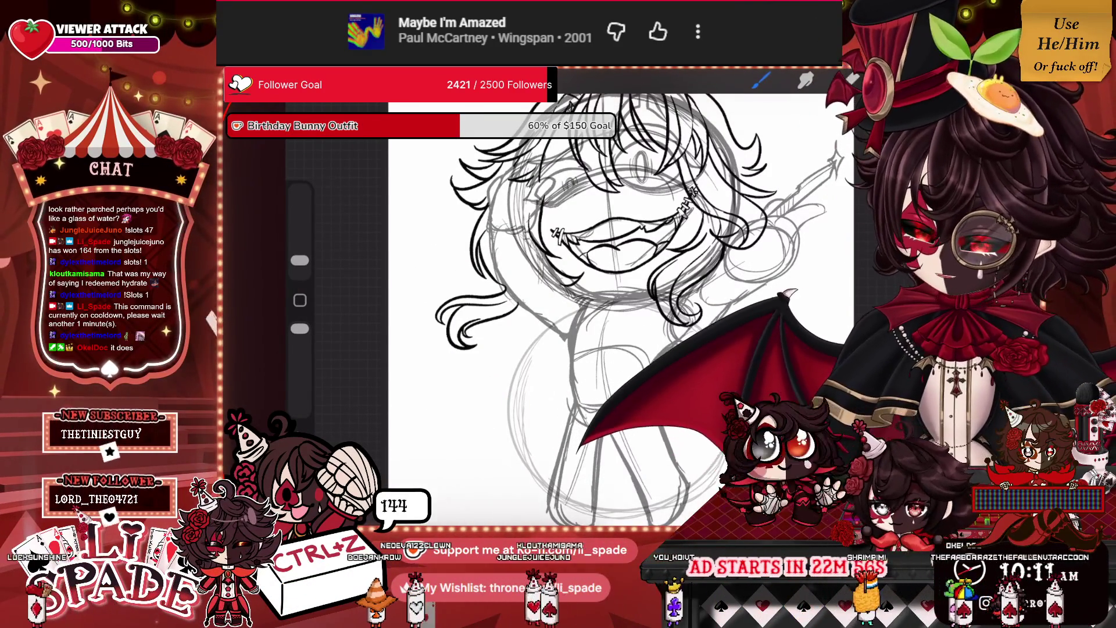
scroll(582, 280, "up", 5)
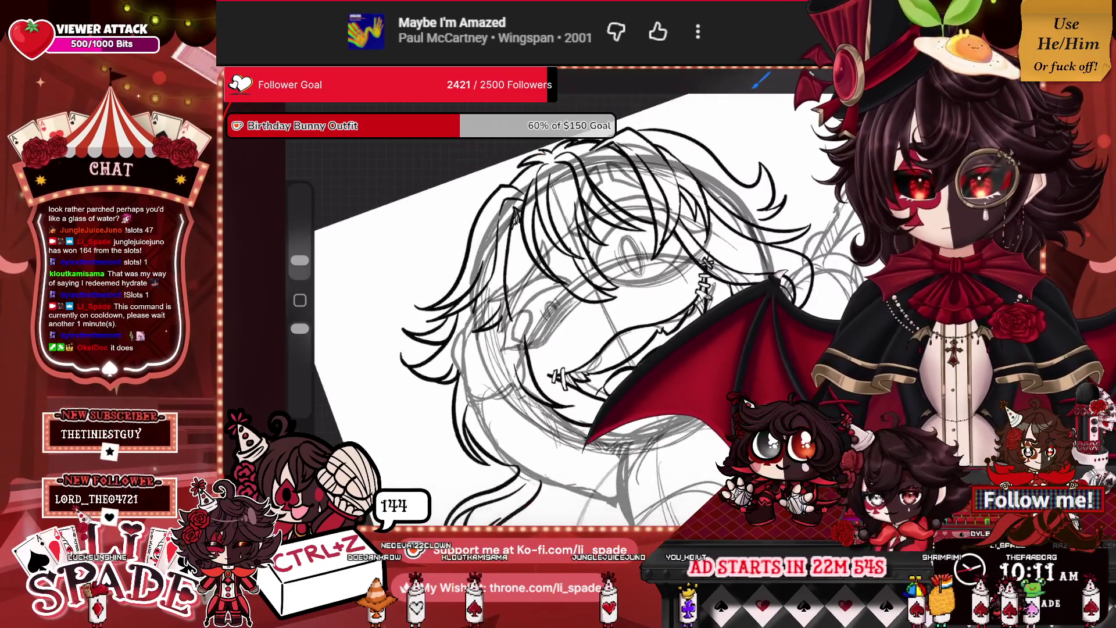
scroll(581, 279, "up", 2)
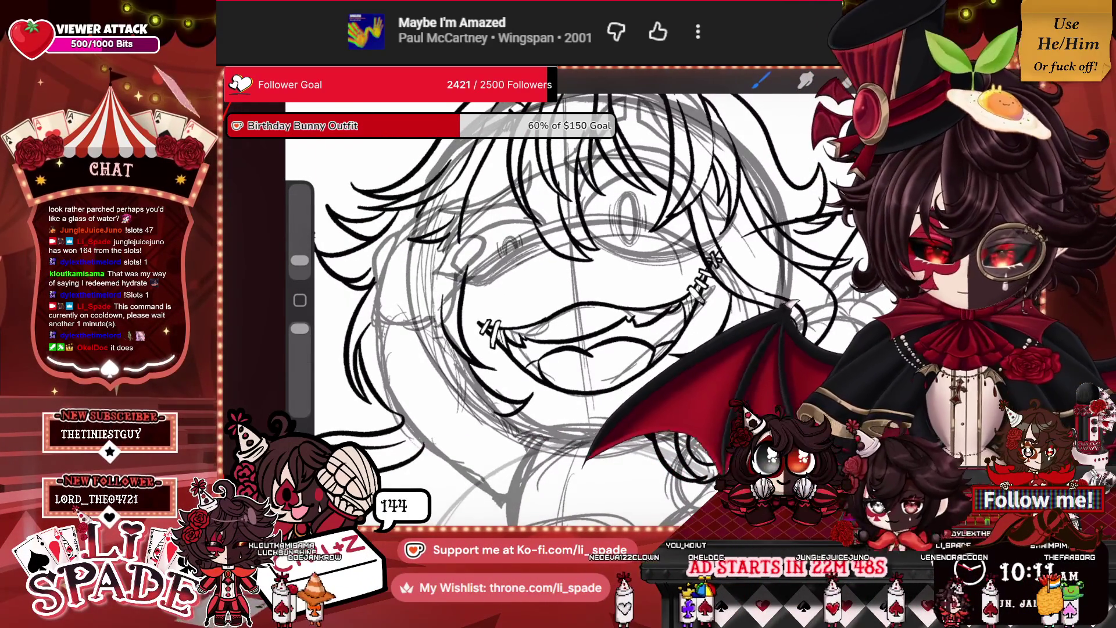
scroll(581, 279, "up", 3)
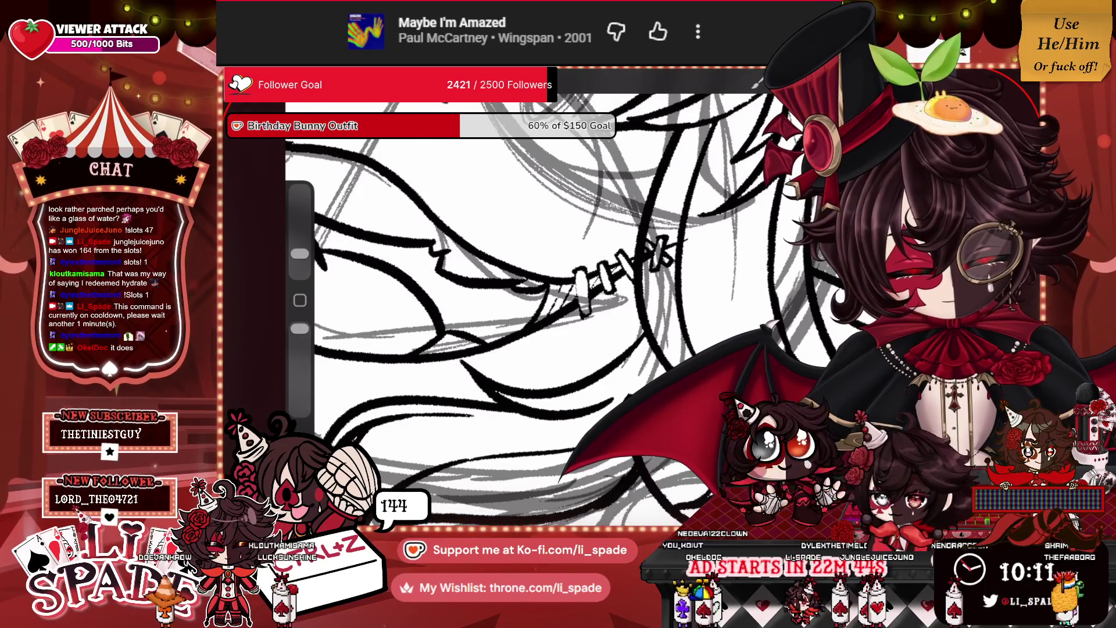
left_click_drag(611, 268, 691, 482)
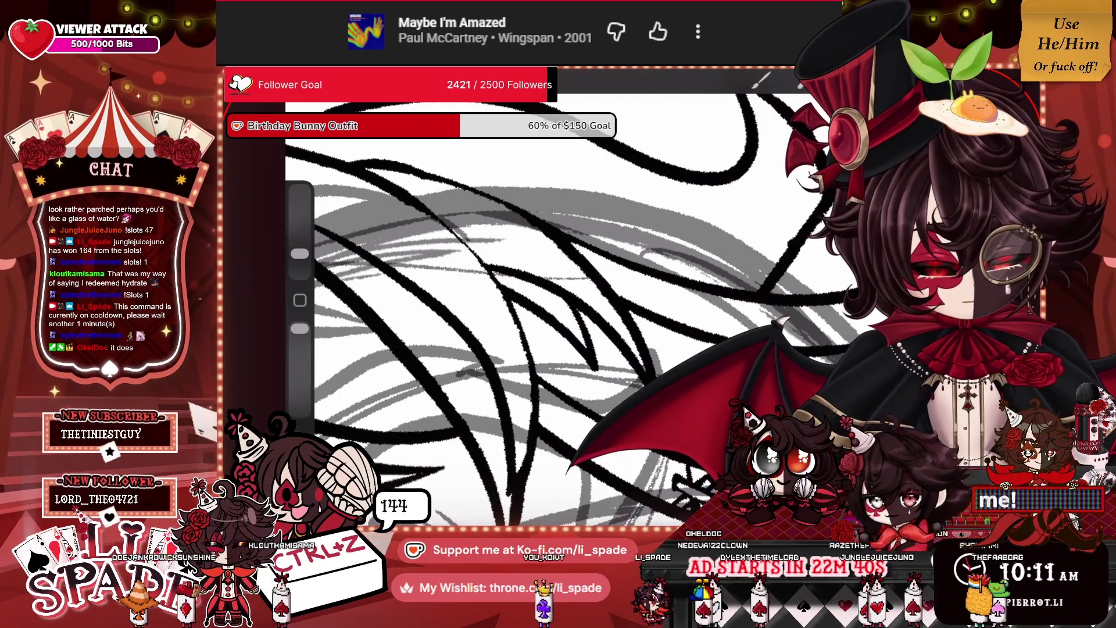
scroll(582, 290, "down", 5)
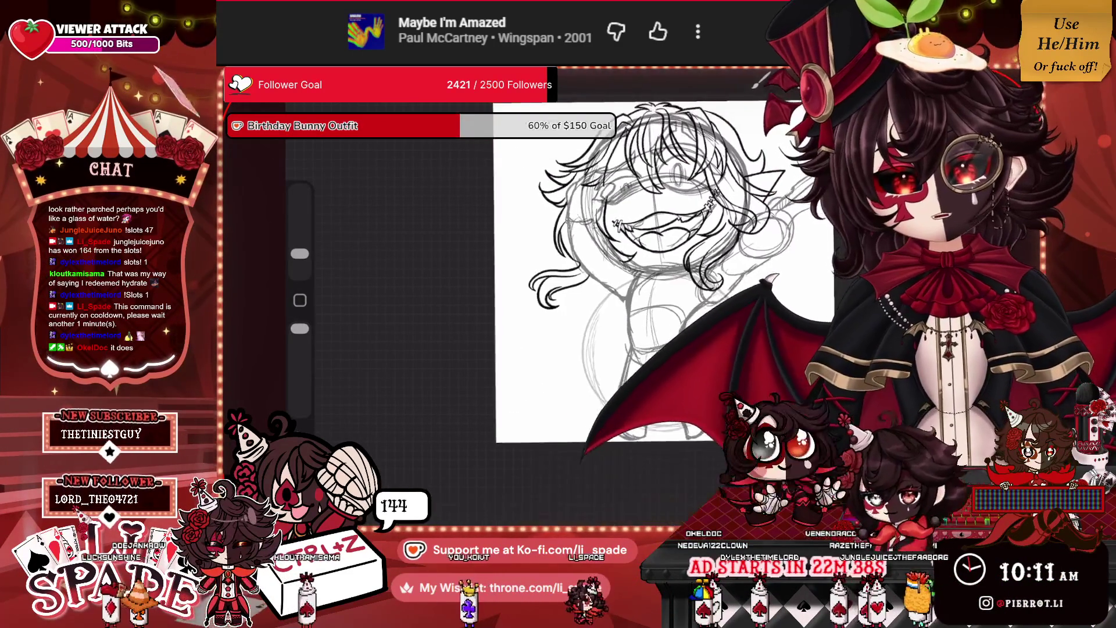
left_click(245, 84)
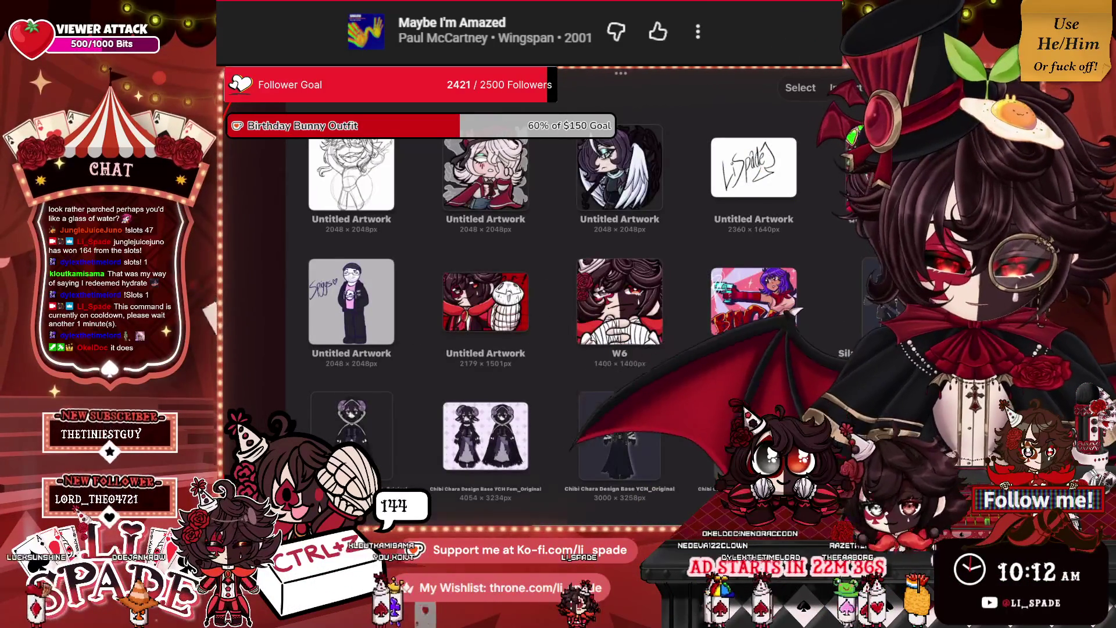
Open the top-left Untitled Artwork thumbnail in the gallery
left_click(352, 174)
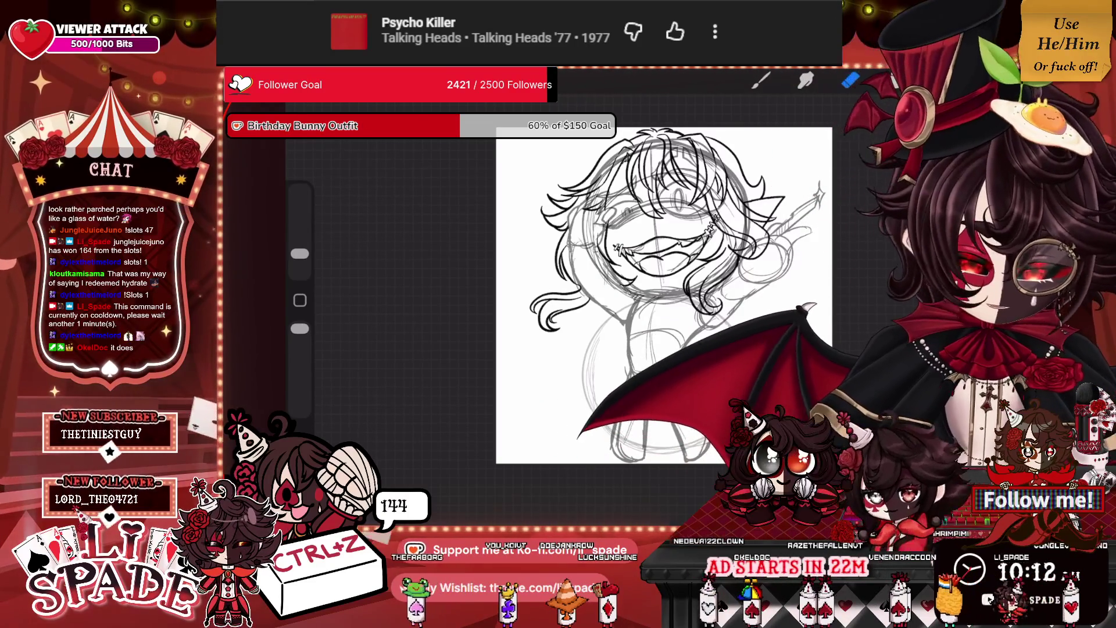
scroll(640, 291, "up", 3)
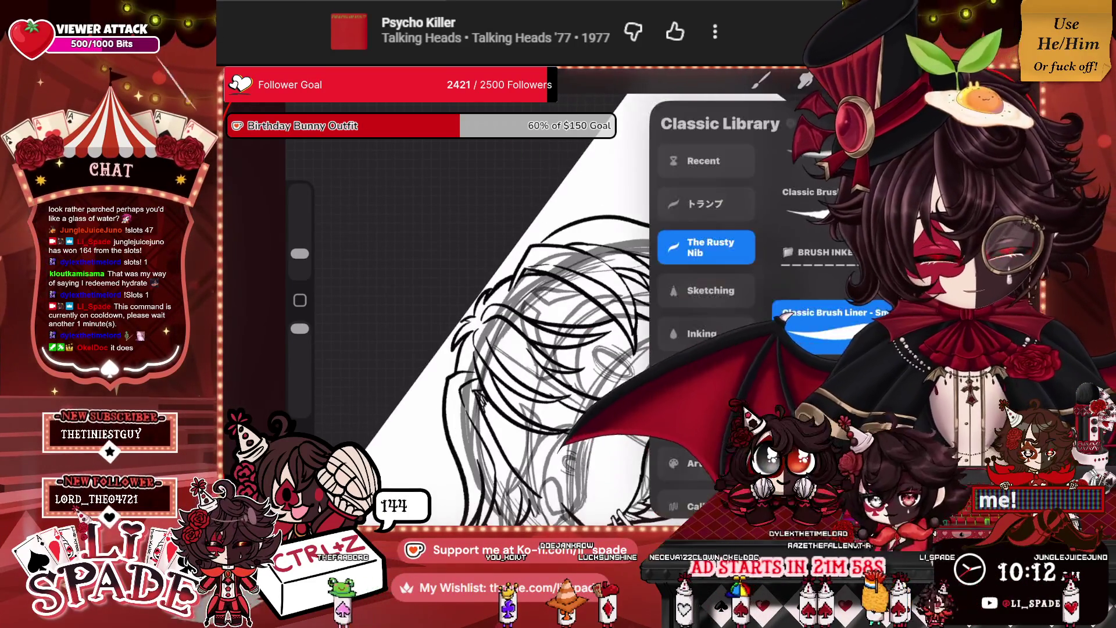
scroll(582, 291, "up", 5)
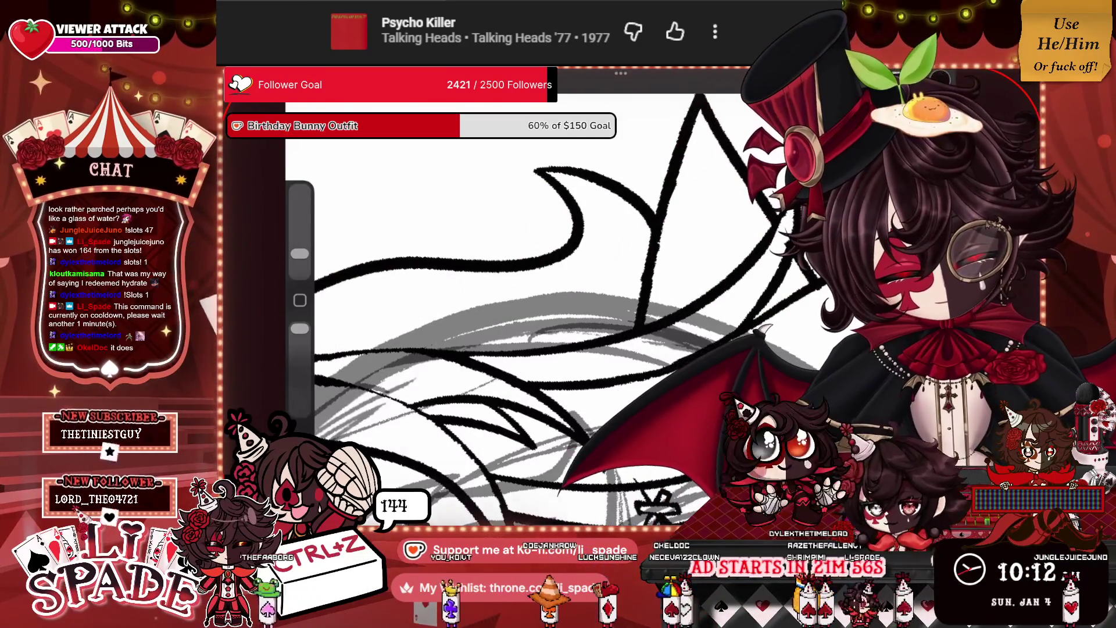
scroll(581, 291, "down", 5)
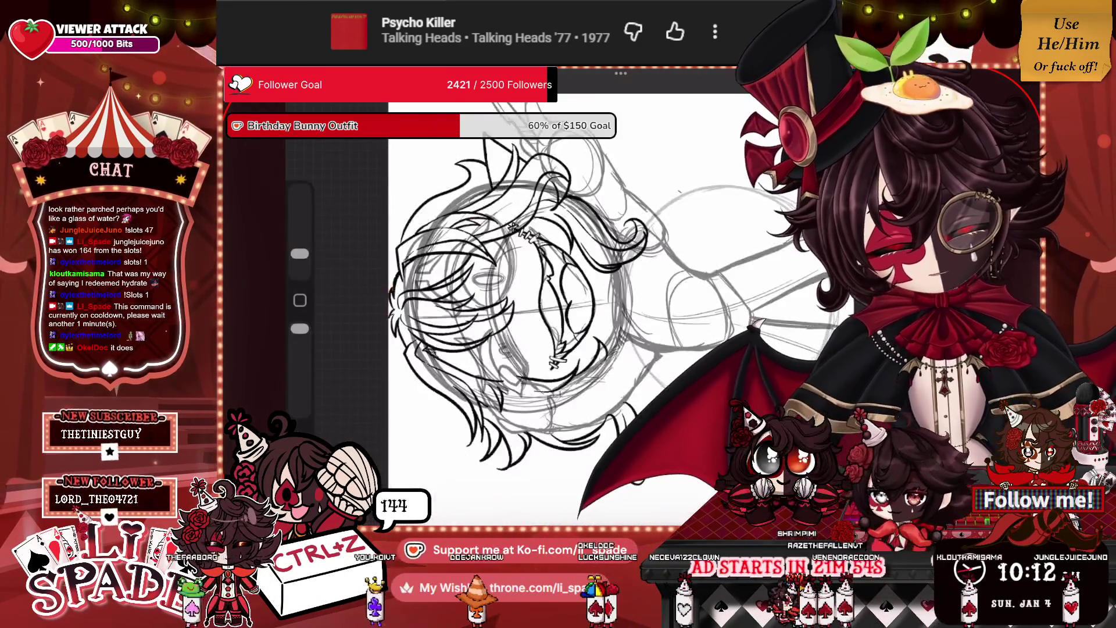
scroll(652, 325, "down", 3)
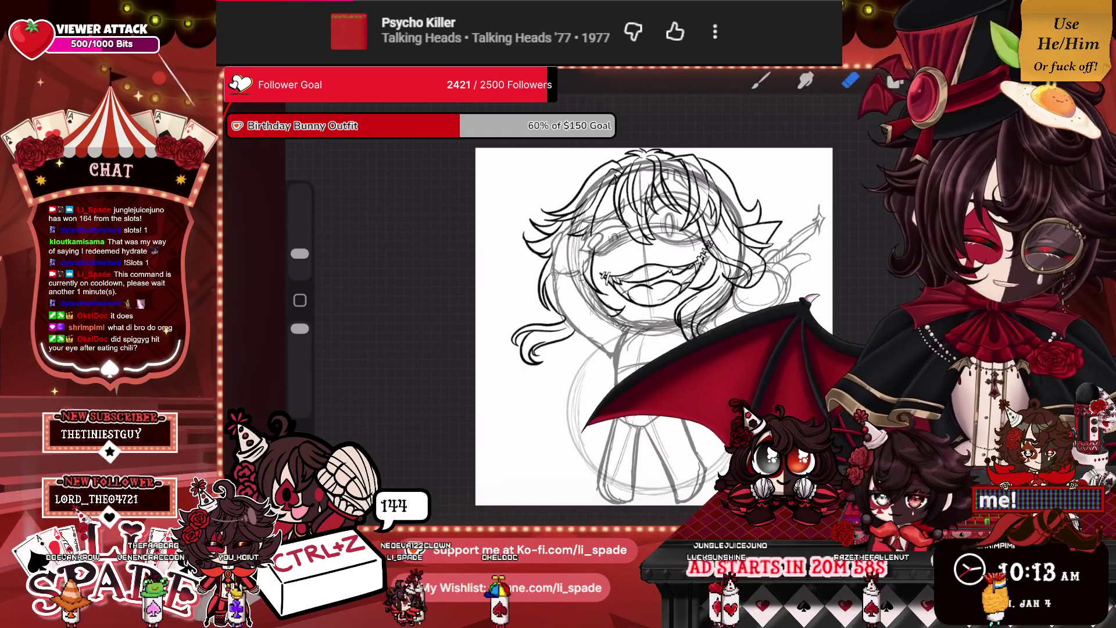
Make a lower layer active in the Layers panel, then zoom in over the face
scroll(668, 331, "down", 2)
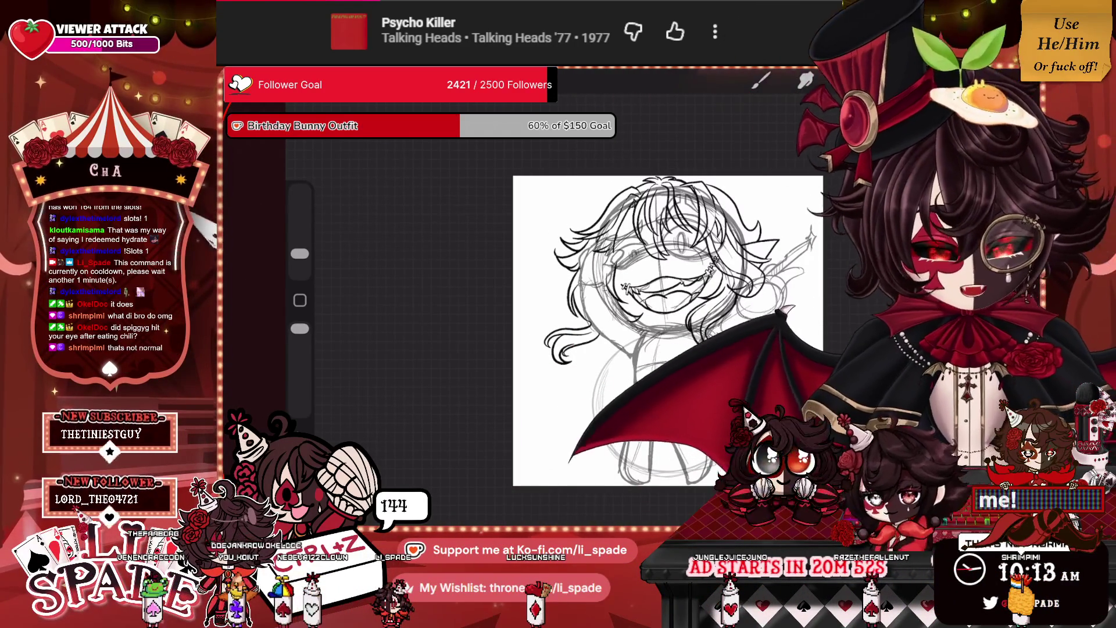
left_click(814, 83)
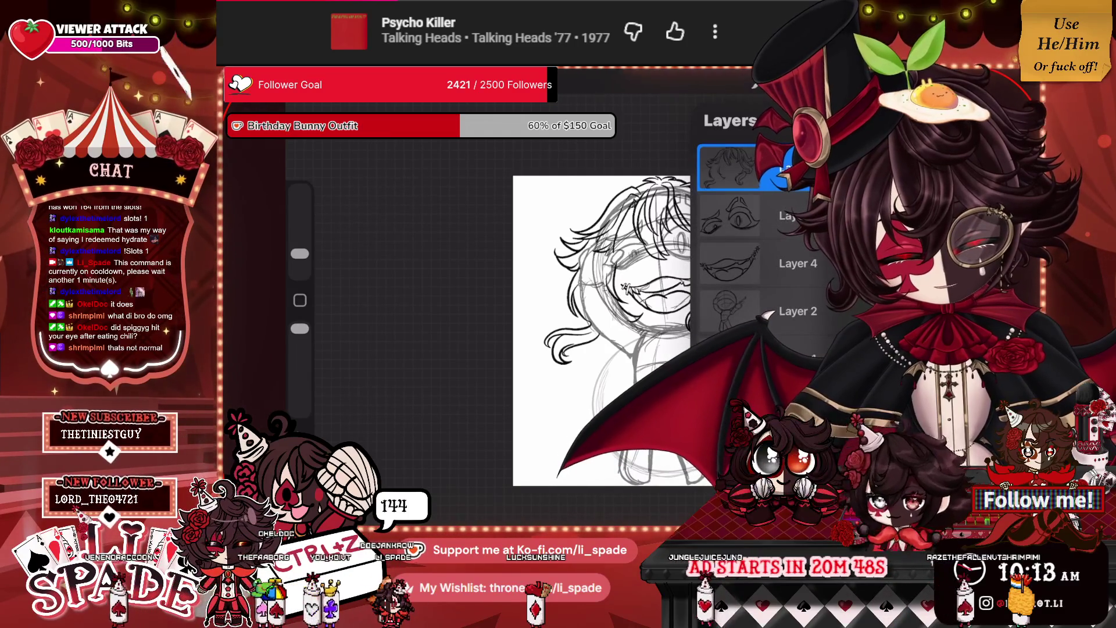
left_click(756, 311)
left_click(814, 83)
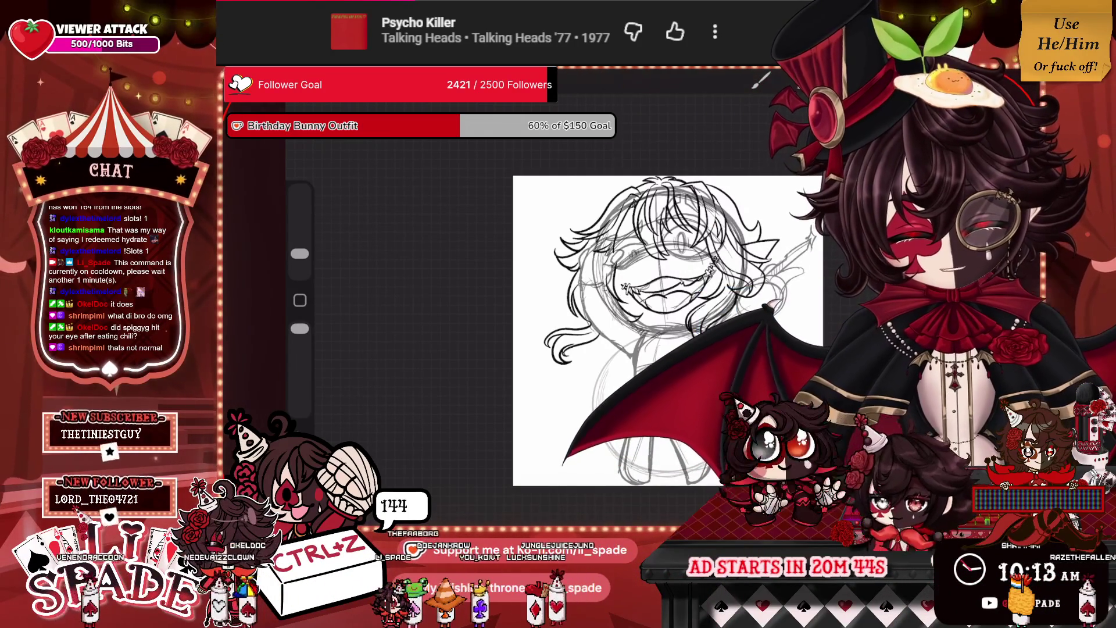
scroll(669, 279, "up", 3)
scroll(669, 279, "up", 2)
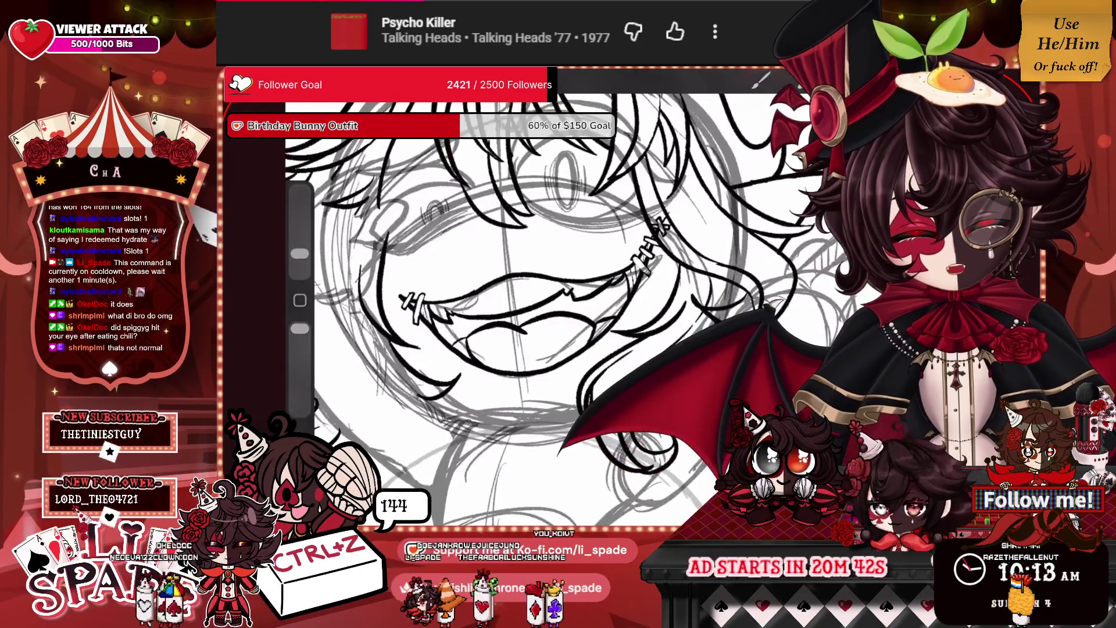
scroll(669, 279, "up", 2)
scroll(582, 291, "down", 2)
scroll(581, 290, "down", 3)
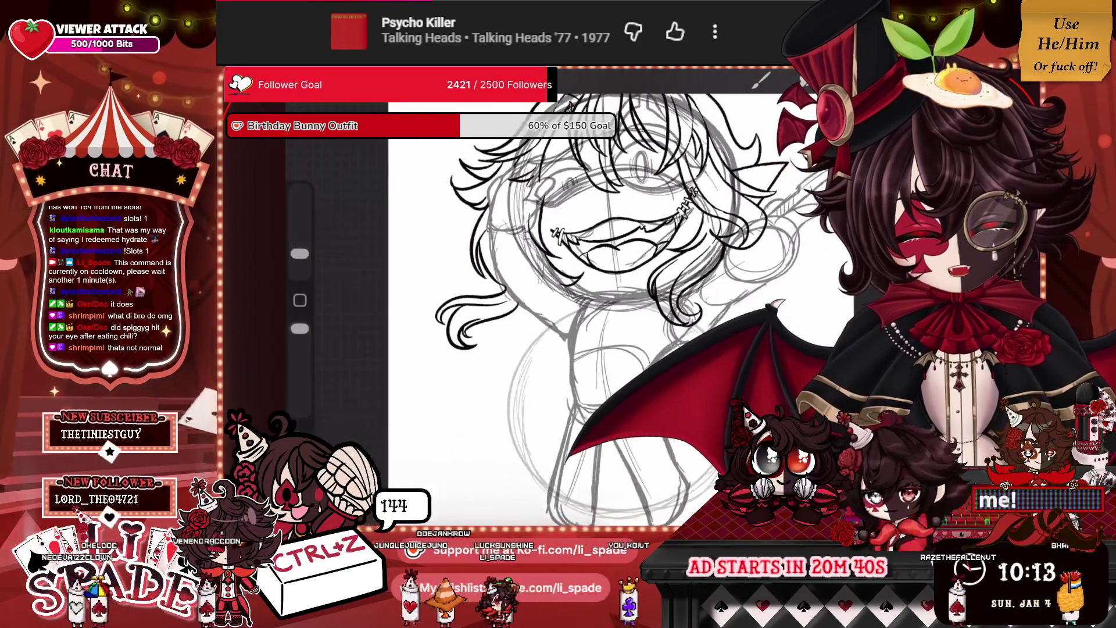
scroll(581, 262, "up", 3)
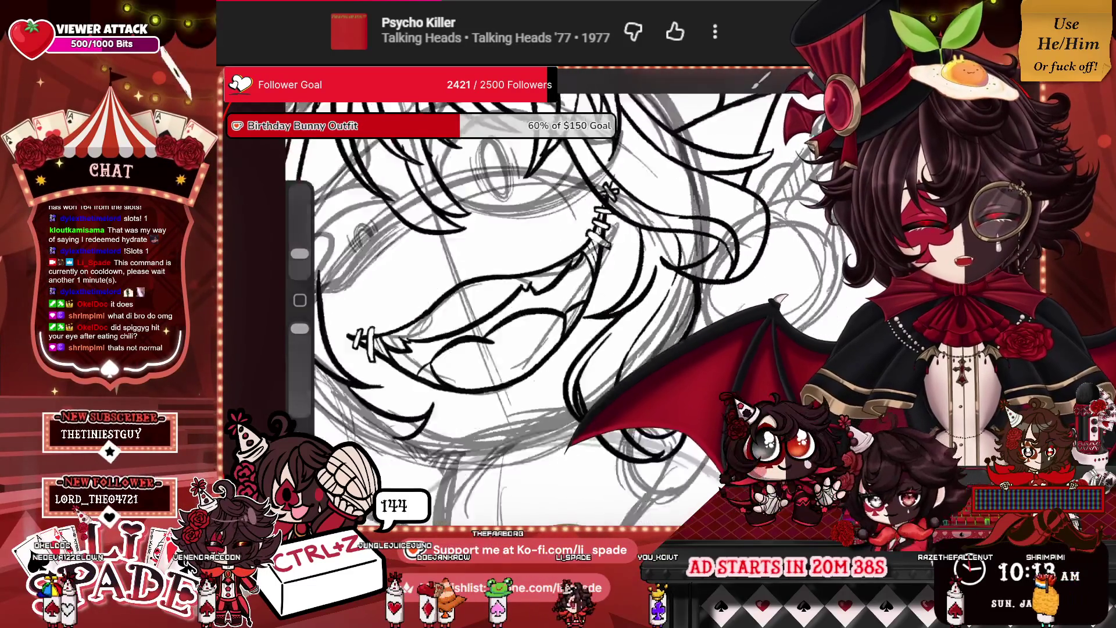
scroll(581, 261, "down", 3)
scroll(582, 262, "up", 3)
scroll(581, 262, "up", 2)
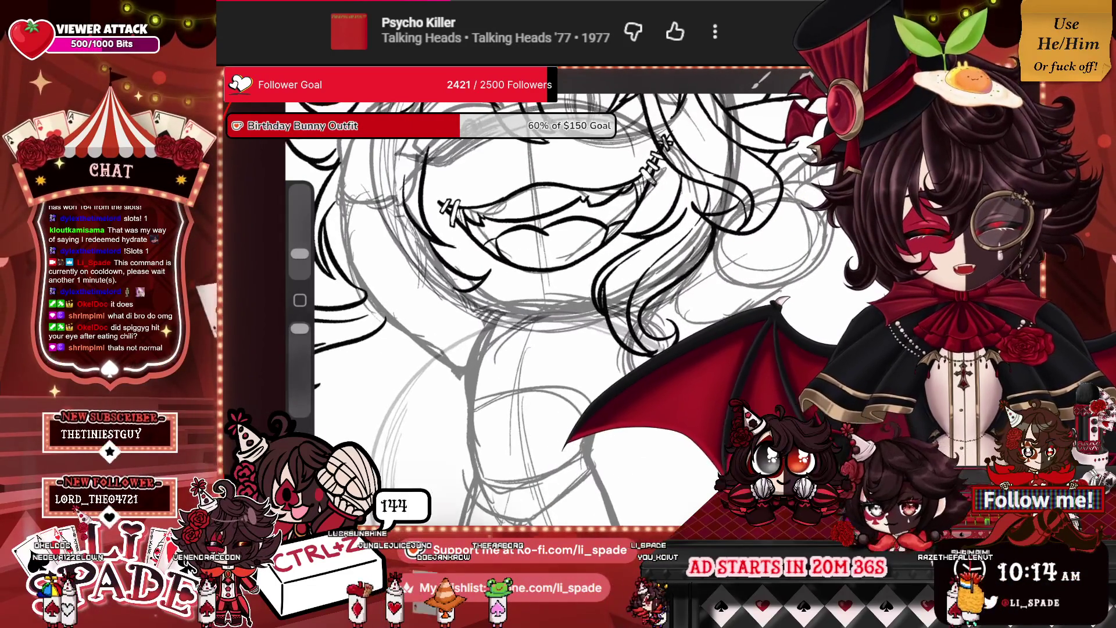
scroll(582, 262, "up", 1)
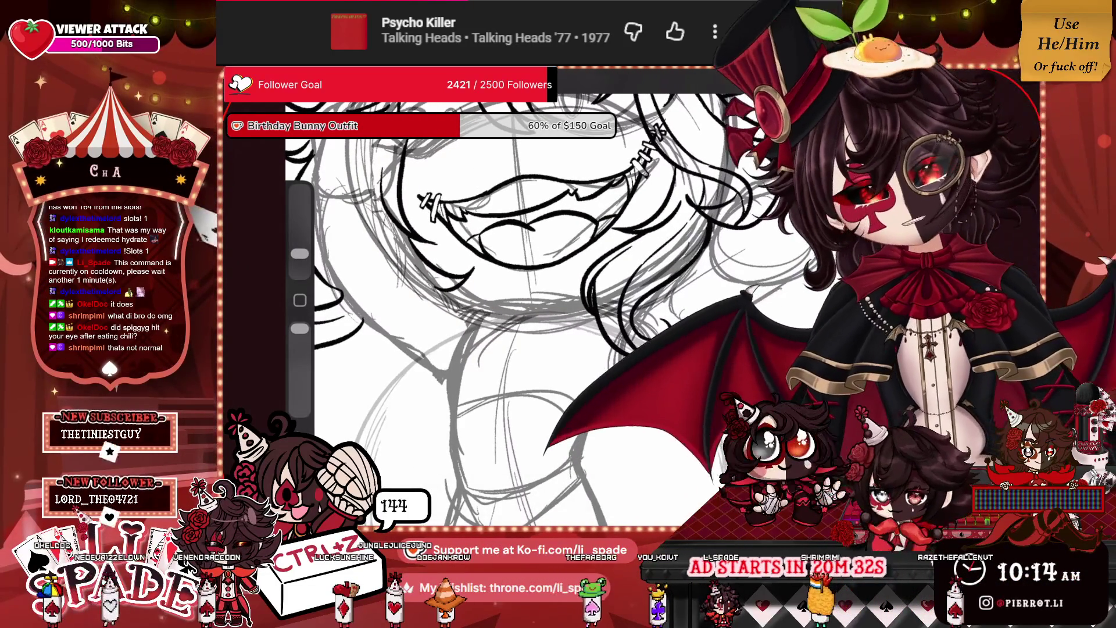
scroll(581, 291, "down", 3)
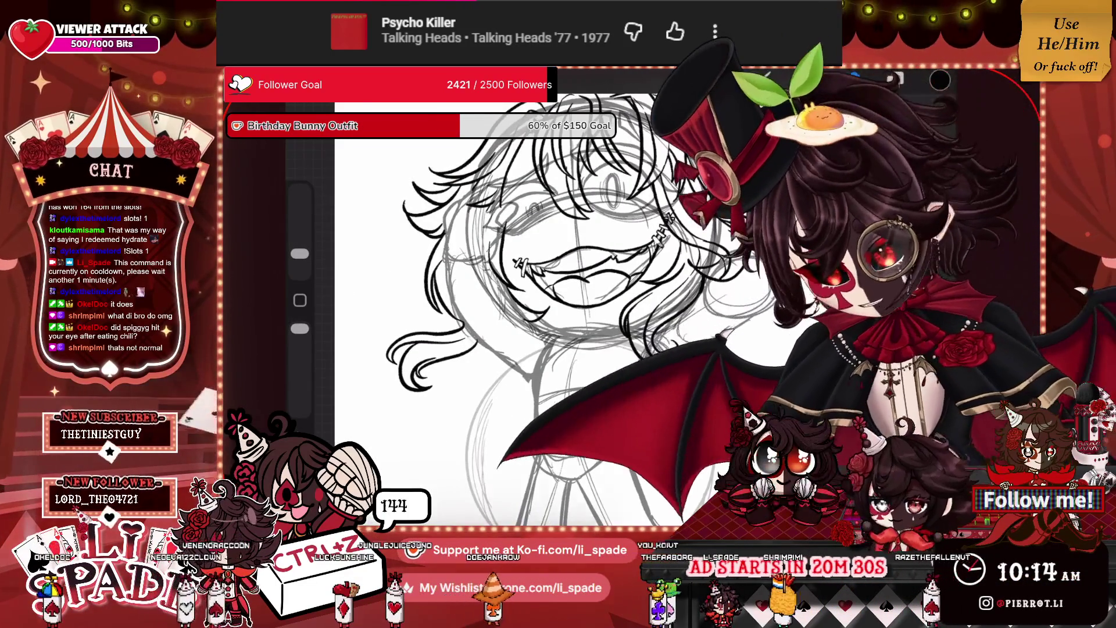
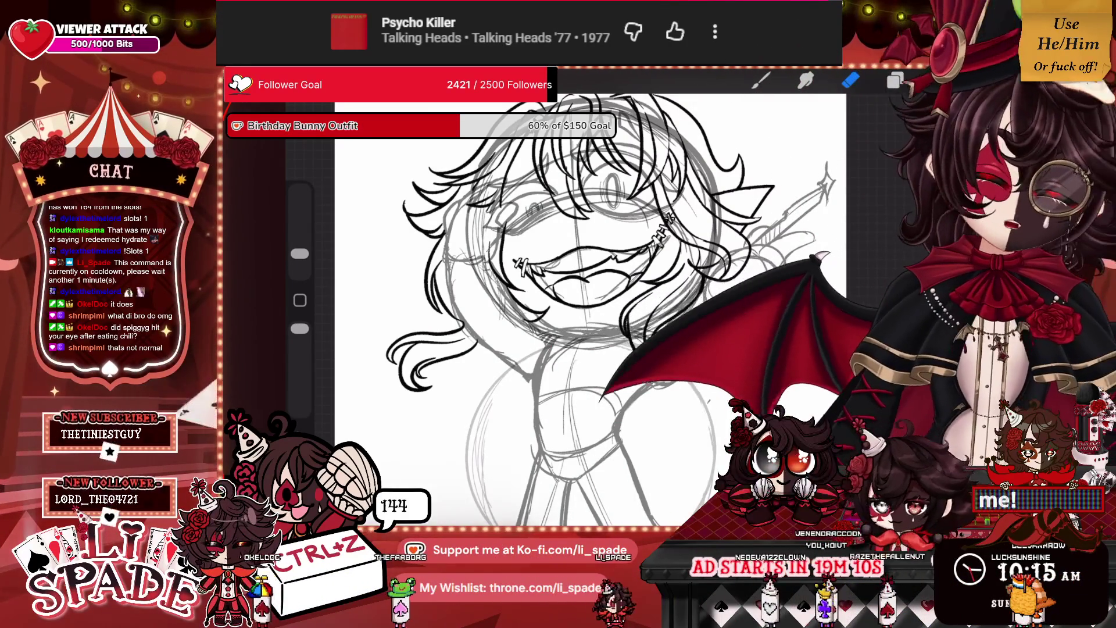
Glance at the layers list, then select the inking brush
scroll(582, 291, "up", 2)
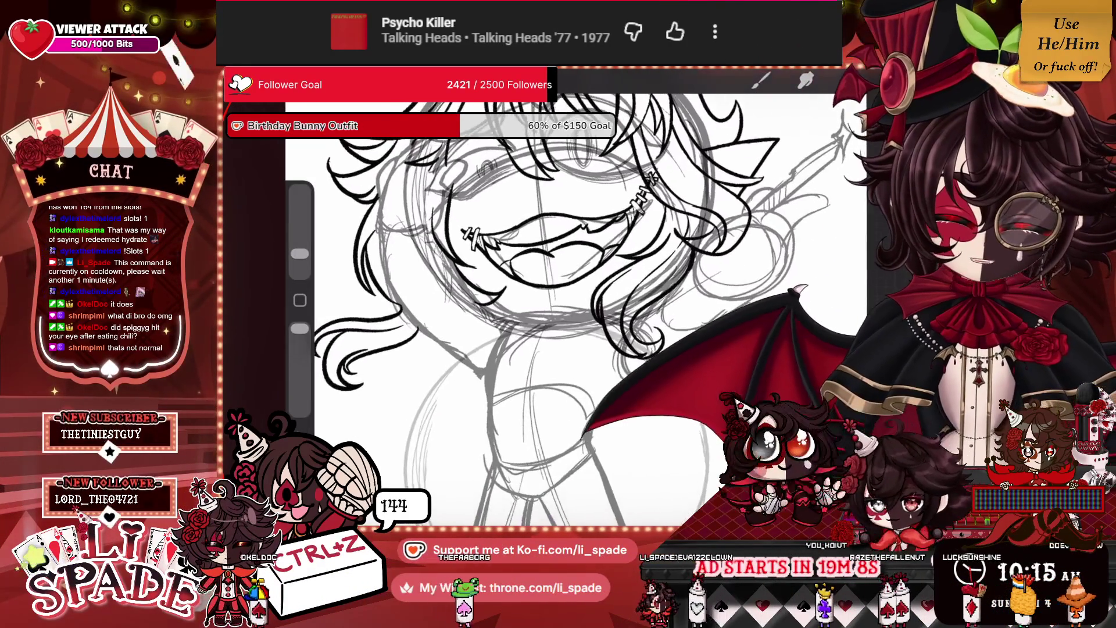
scroll(582, 290, "down", 2)
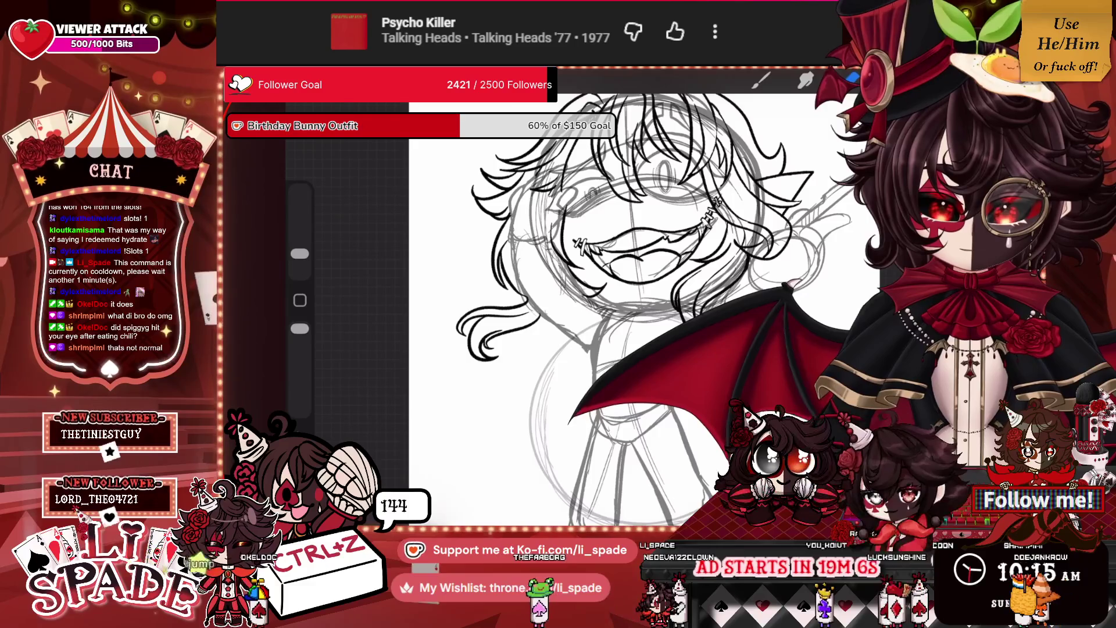
left_click(853, 76)
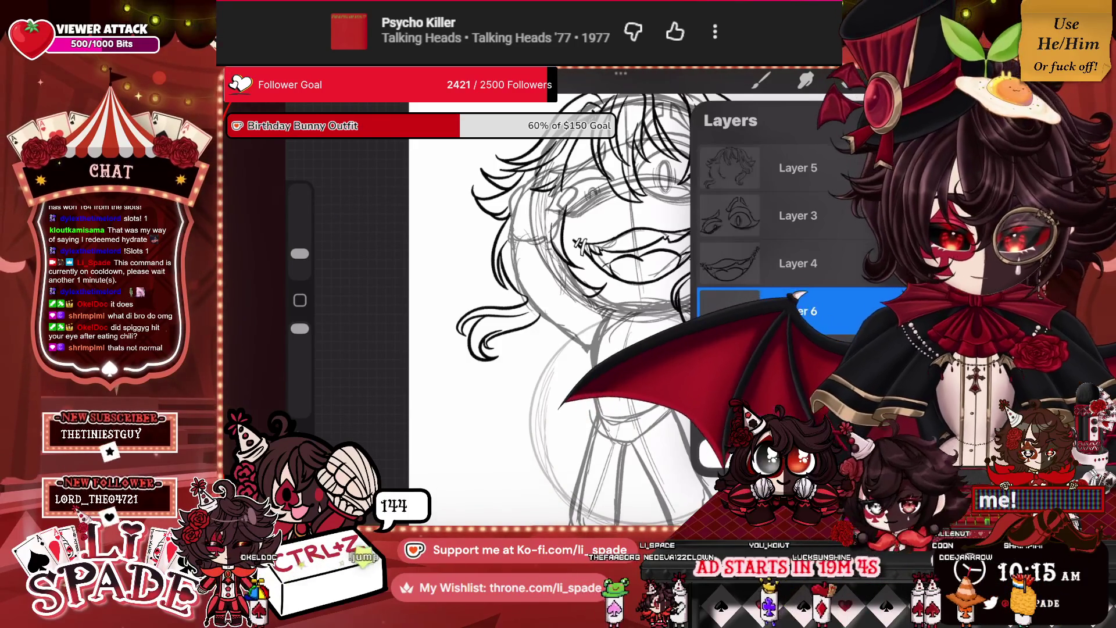
left_click(854, 76)
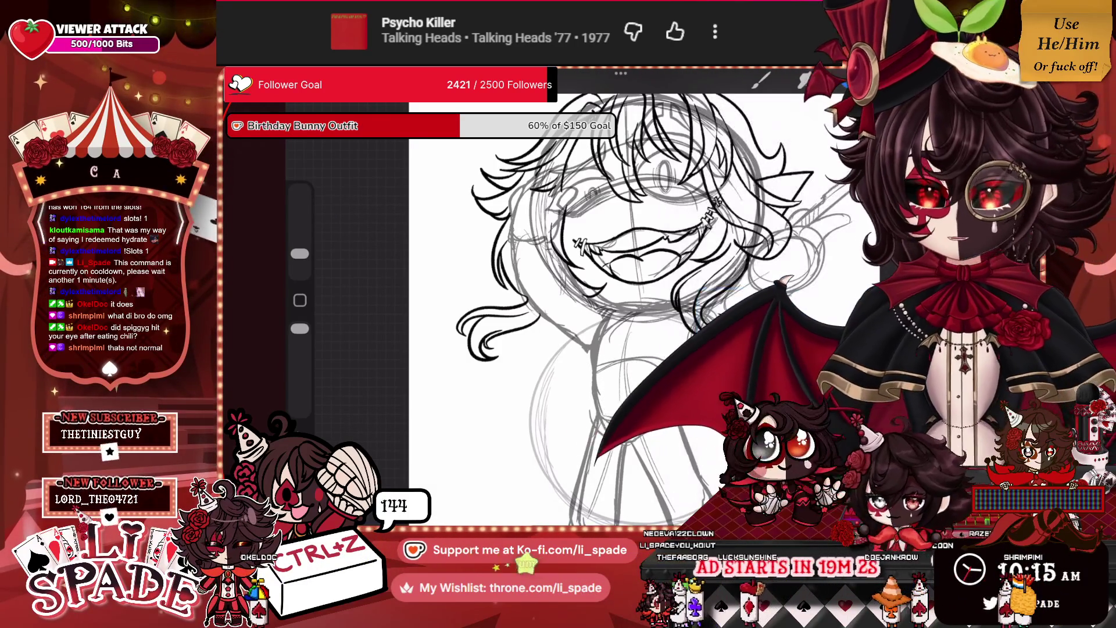
scroll(610, 291, "up", 5)
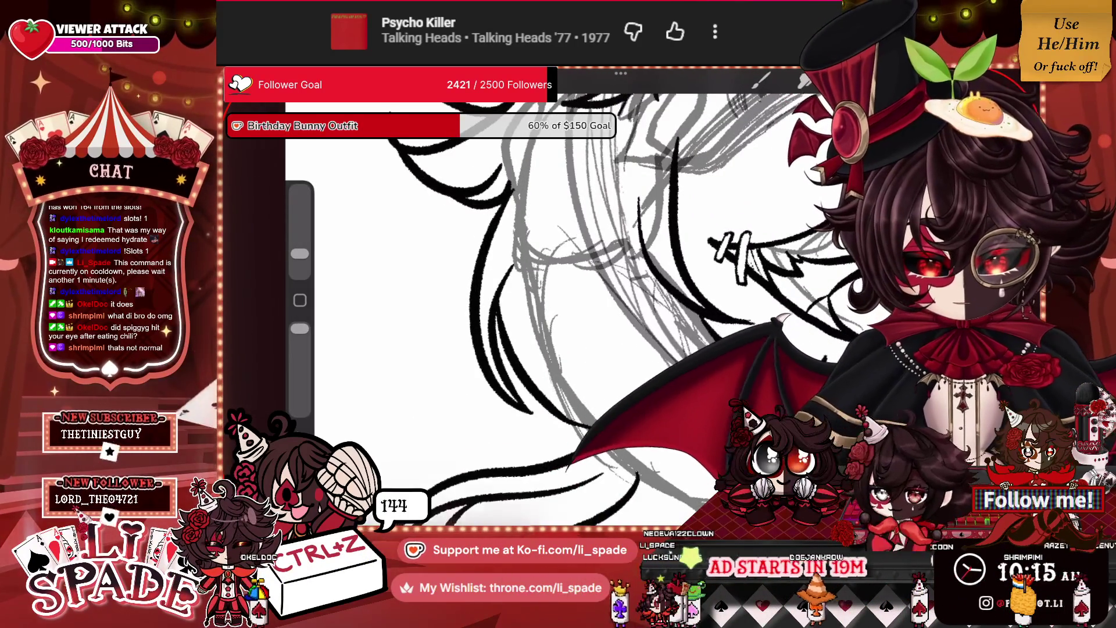
left_click(759, 82)
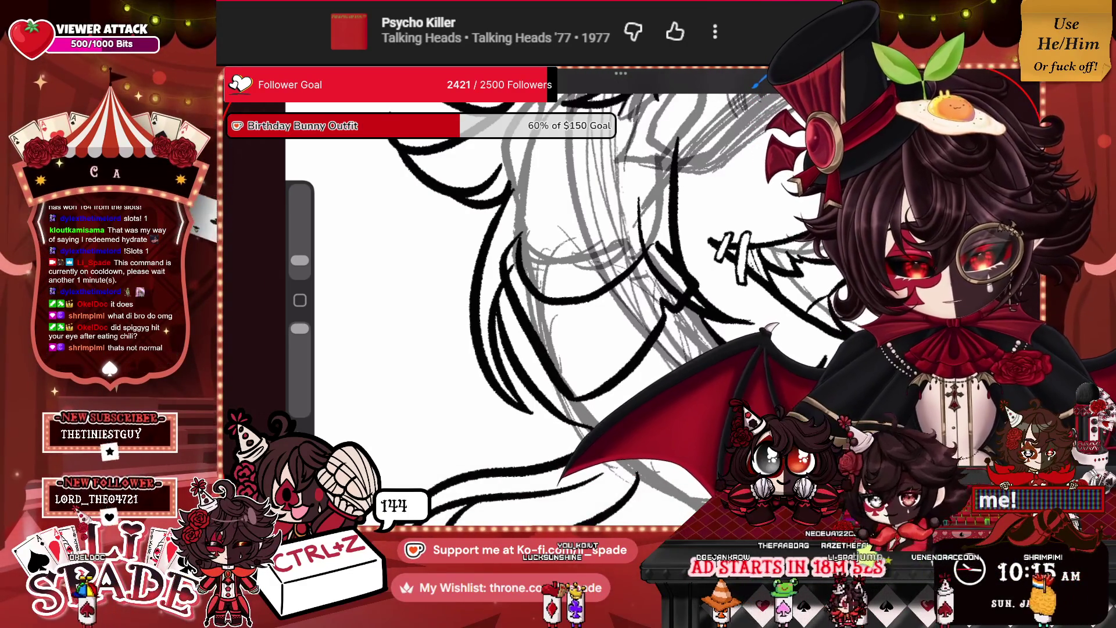
Pan and zoom along the wavy hair to reach more strands to trace
left_click_drag(674, 233, 715, 263)
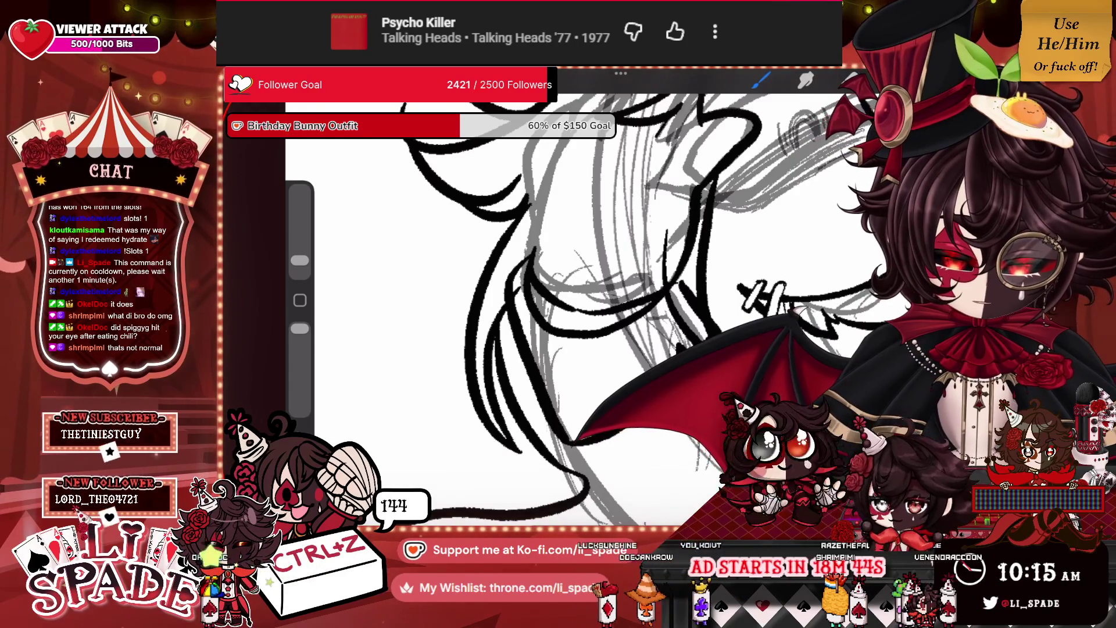
left_click_drag(582, 290, 558, 314)
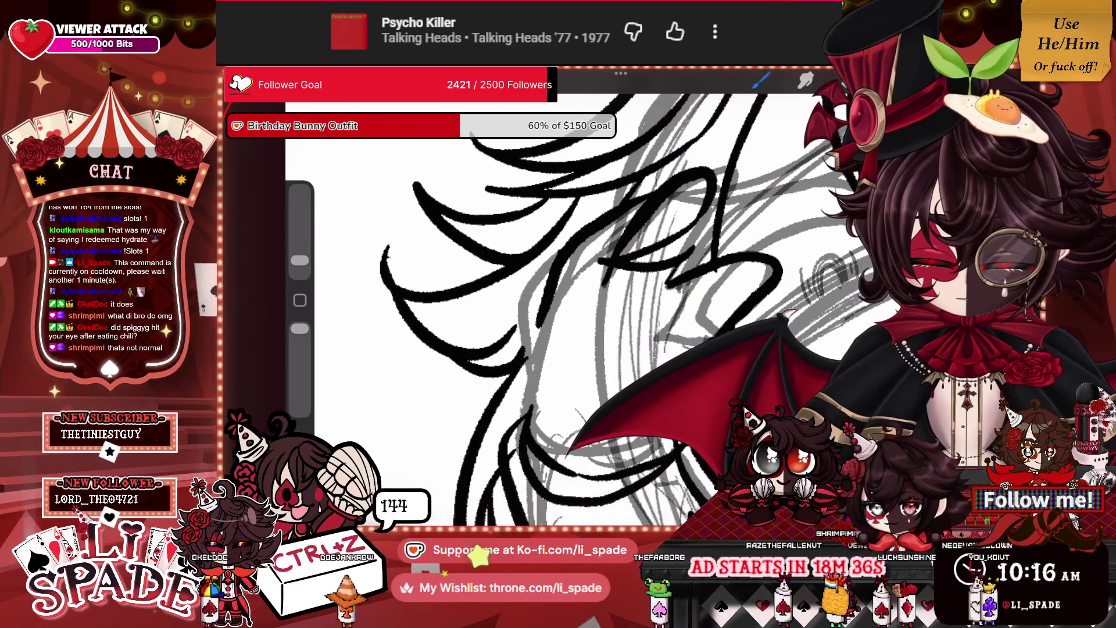
scroll(570, 302, "down", 3)
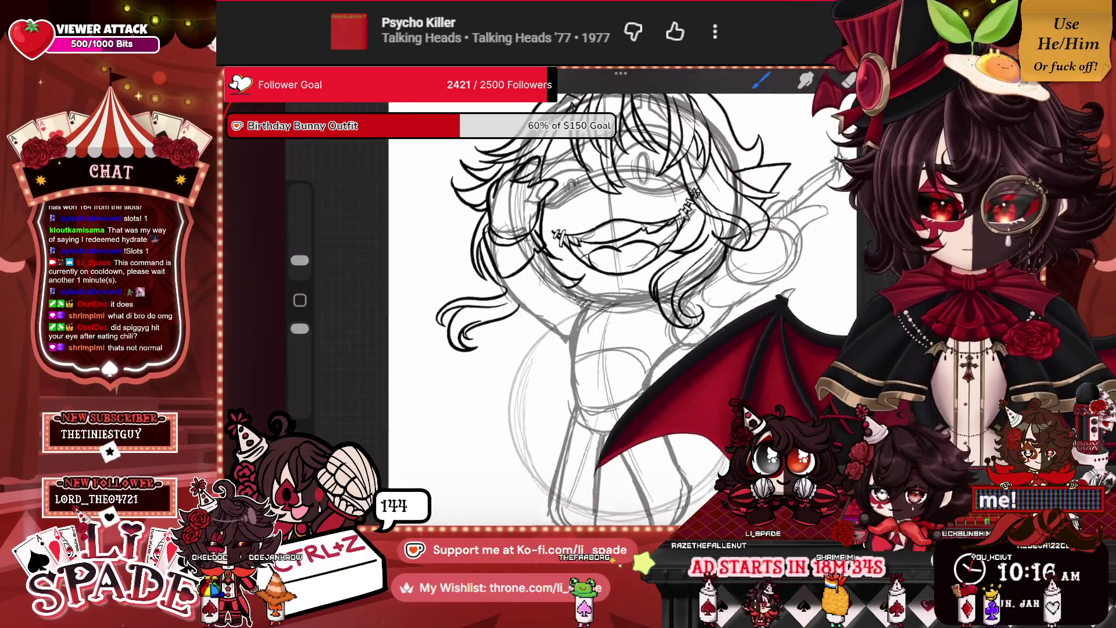
scroll(569, 303, "up", 5)
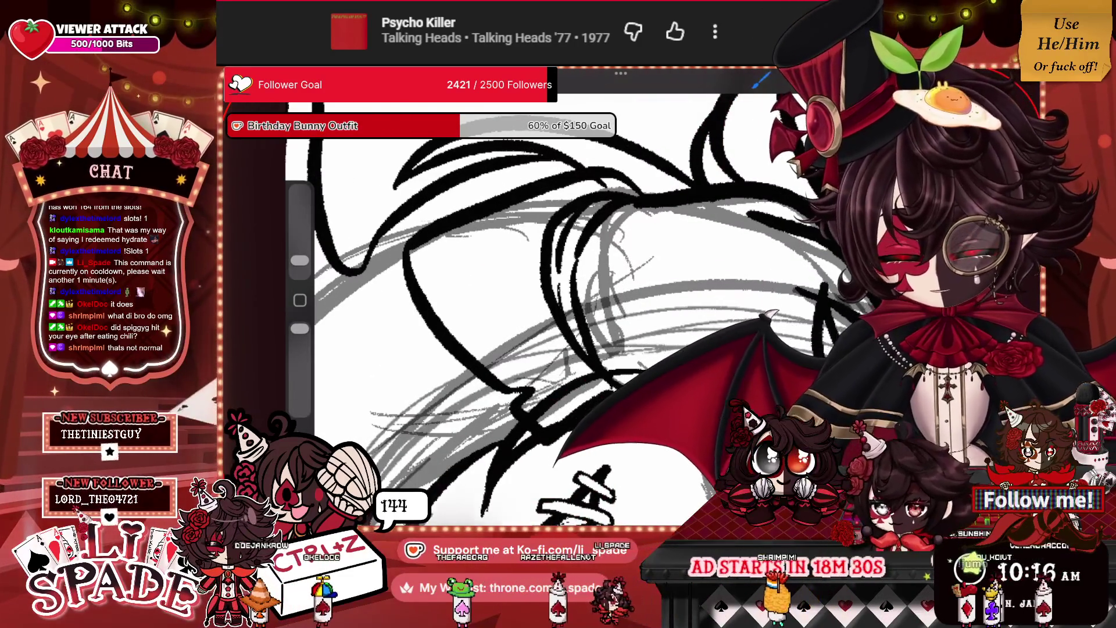
scroll(558, 303, "down", 3)
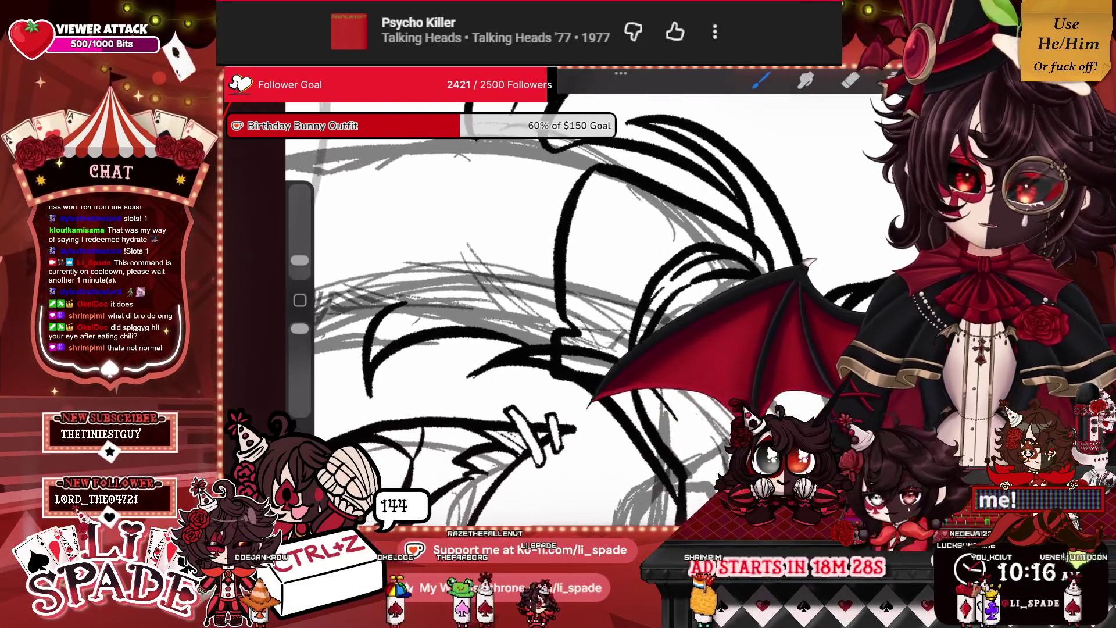
scroll(558, 303, "right", 1)
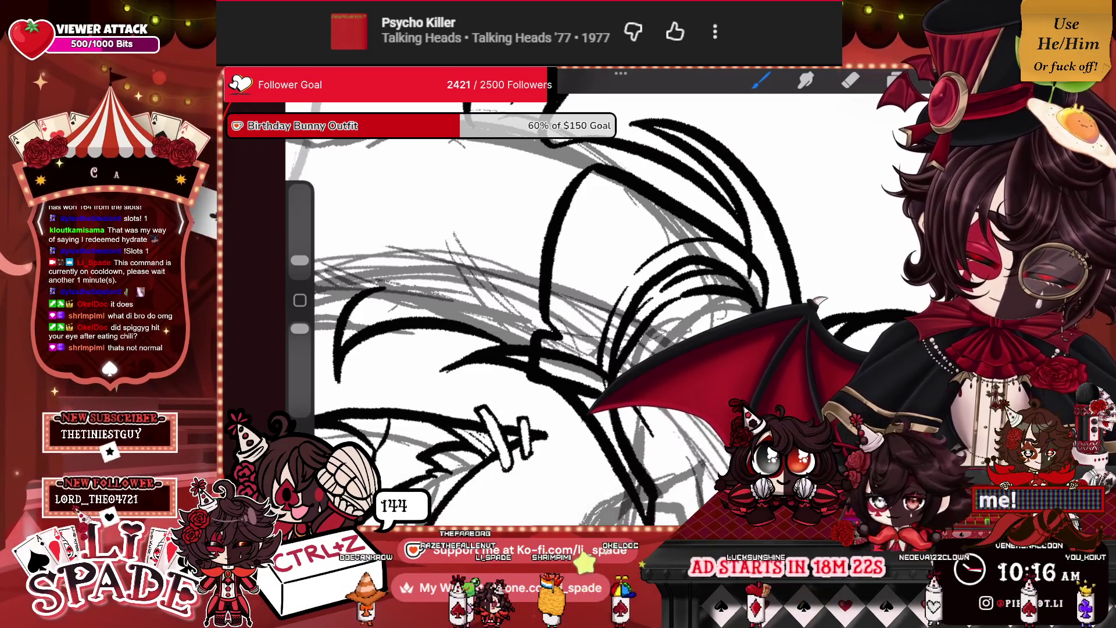
scroll(559, 303, "down", 3)
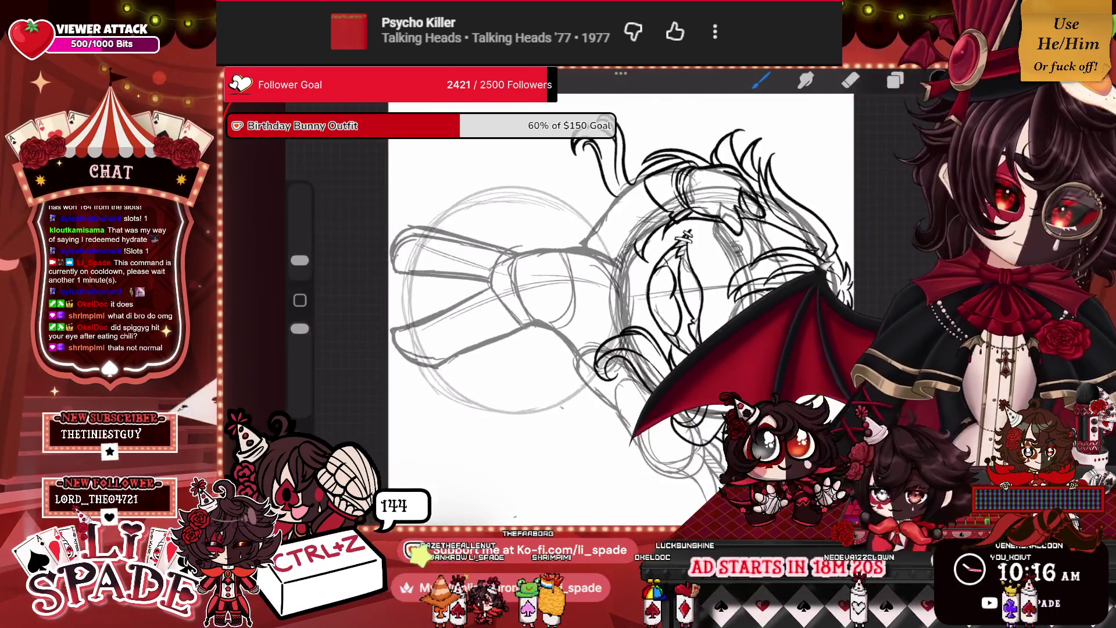
scroll(558, 303, "up", 3)
scroll(558, 302, "up", 2)
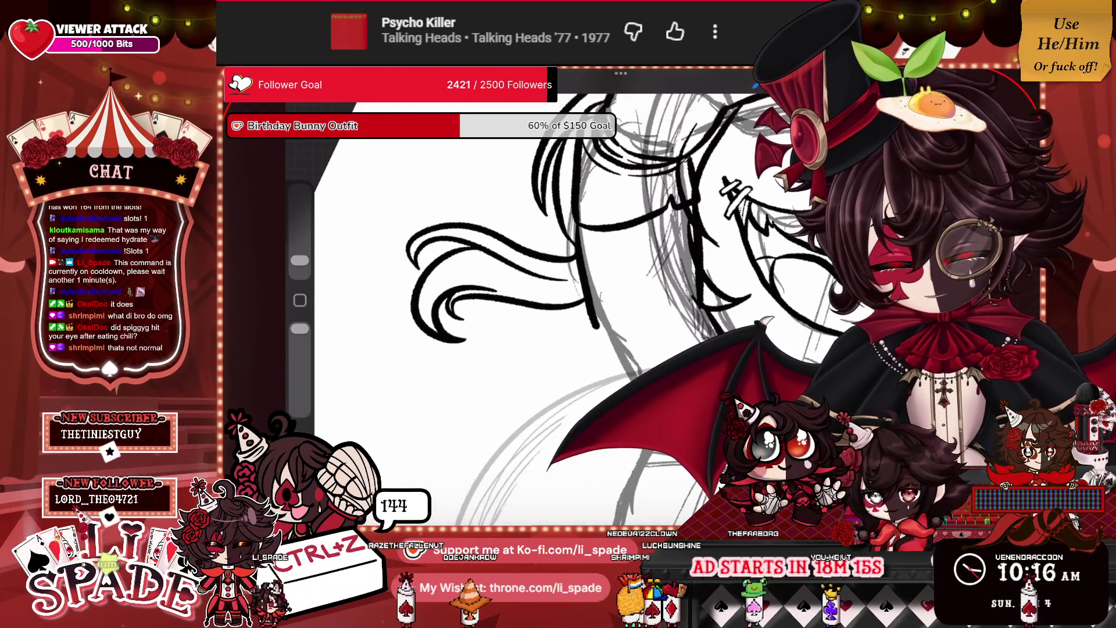
scroll(581, 303, "down", 3)
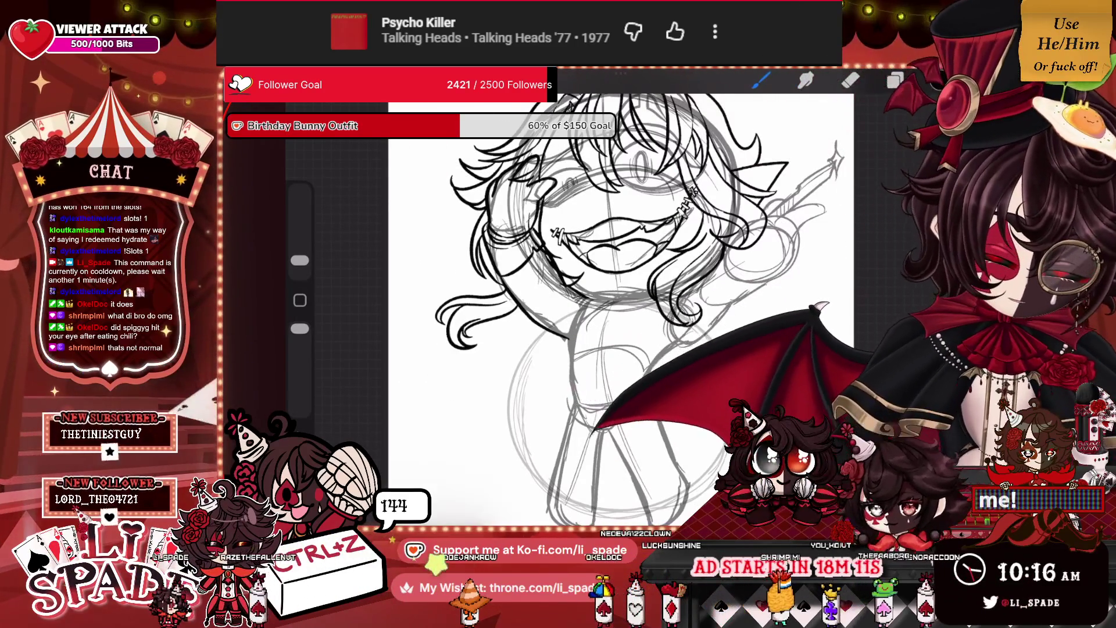
Hide the grey sketch to check the inked hair, then show it again
key("l")
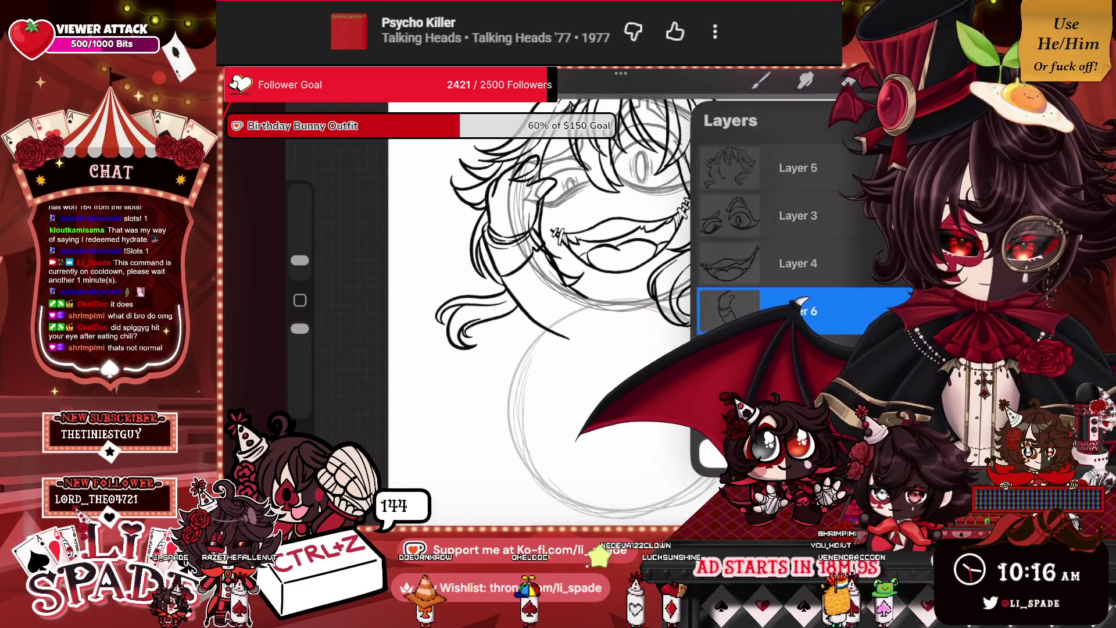
key("ctrl+z")
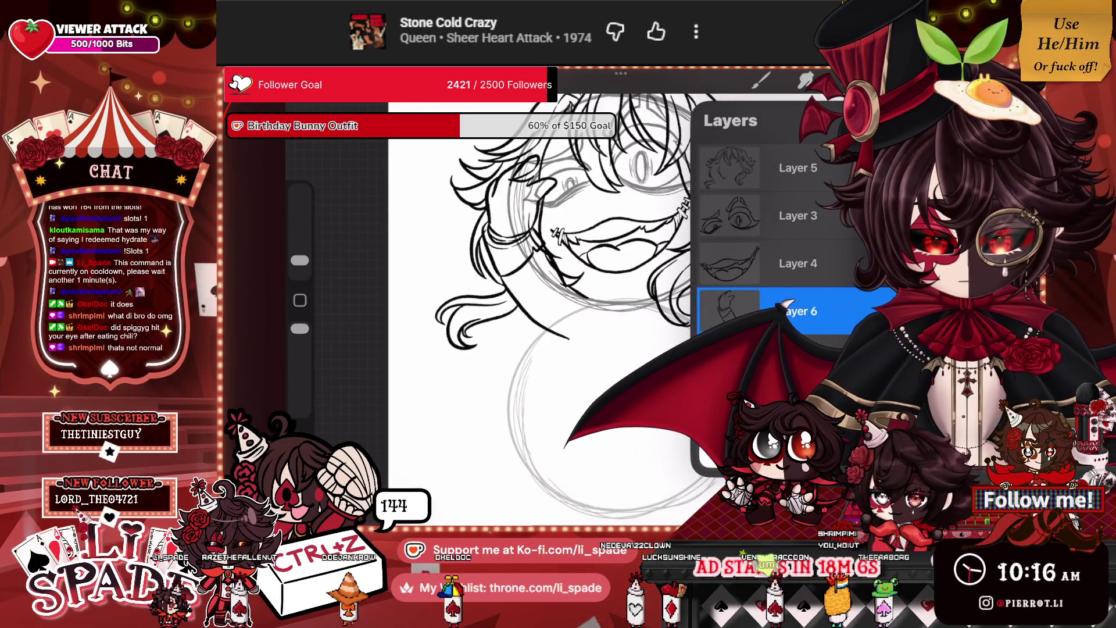
key("ctrl+z")
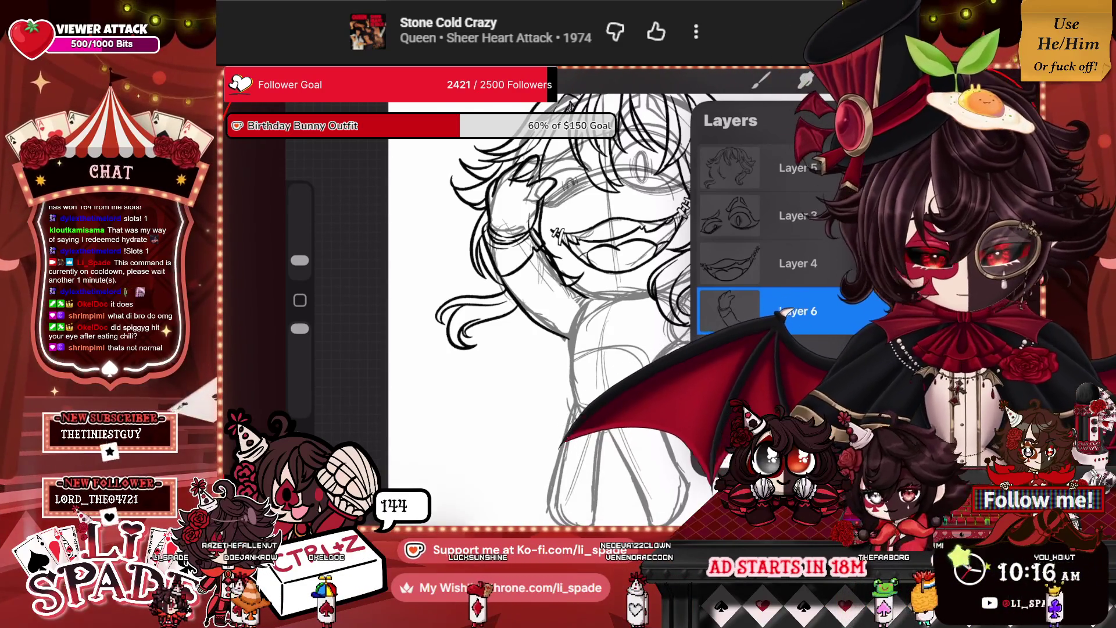
Rotate the canvas toward the face and back upright, then reopen the layers list
scroll(541, 303, "up", 3)
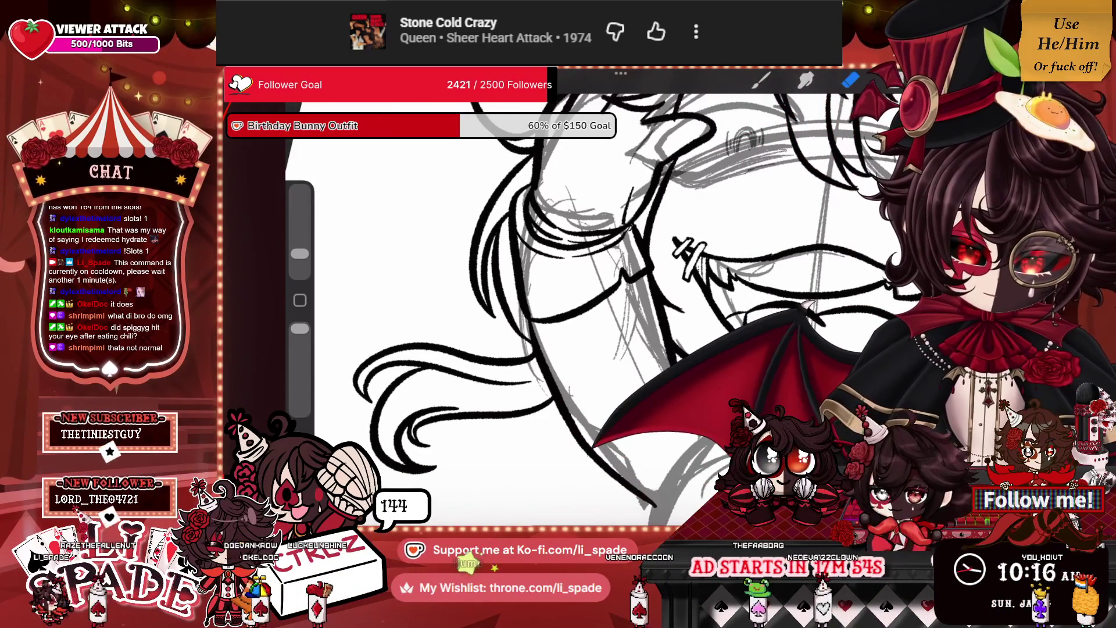
mouse_move(558, 291)
left_mouse_down()
mouse_move(606, 291)
mouse_move(598, 303)
left_mouse_up()
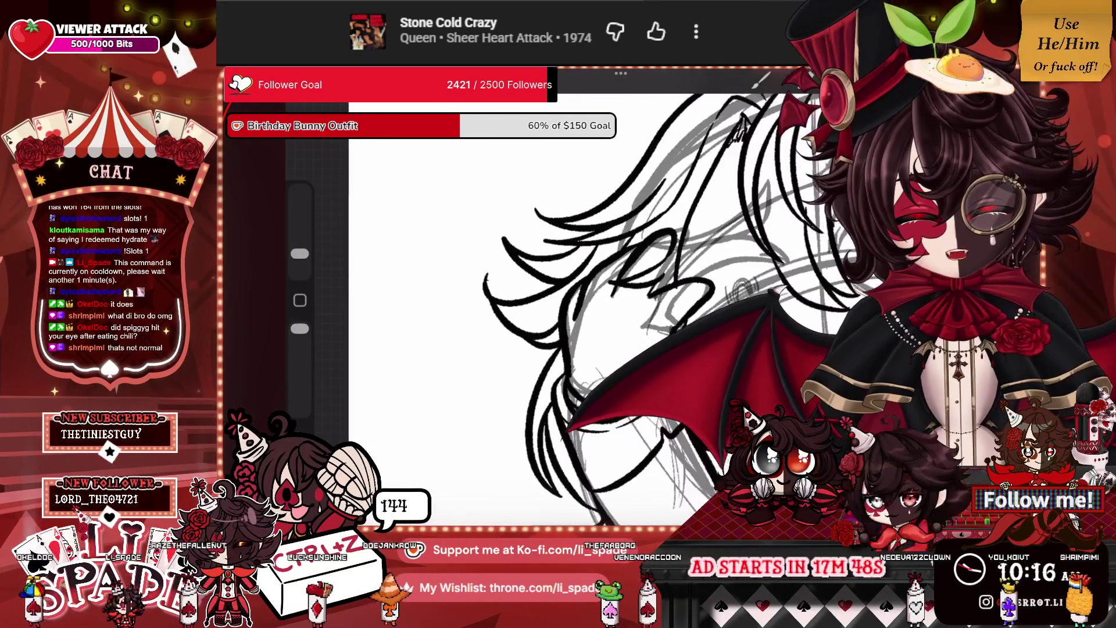
left_click_drag(581, 291, 621, 279)
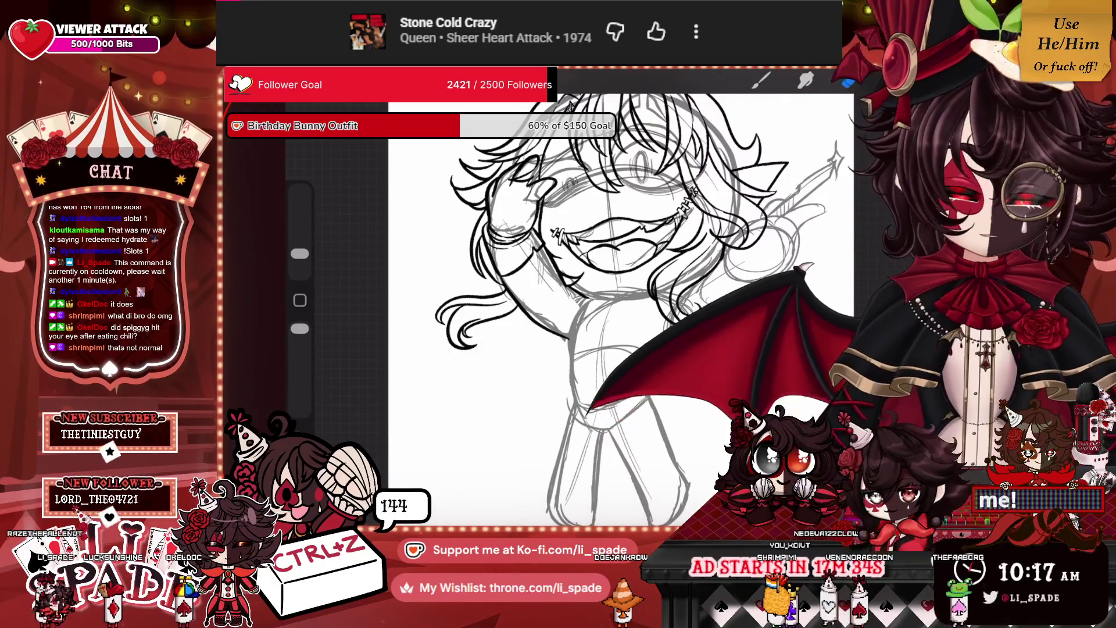
left_click(850, 84)
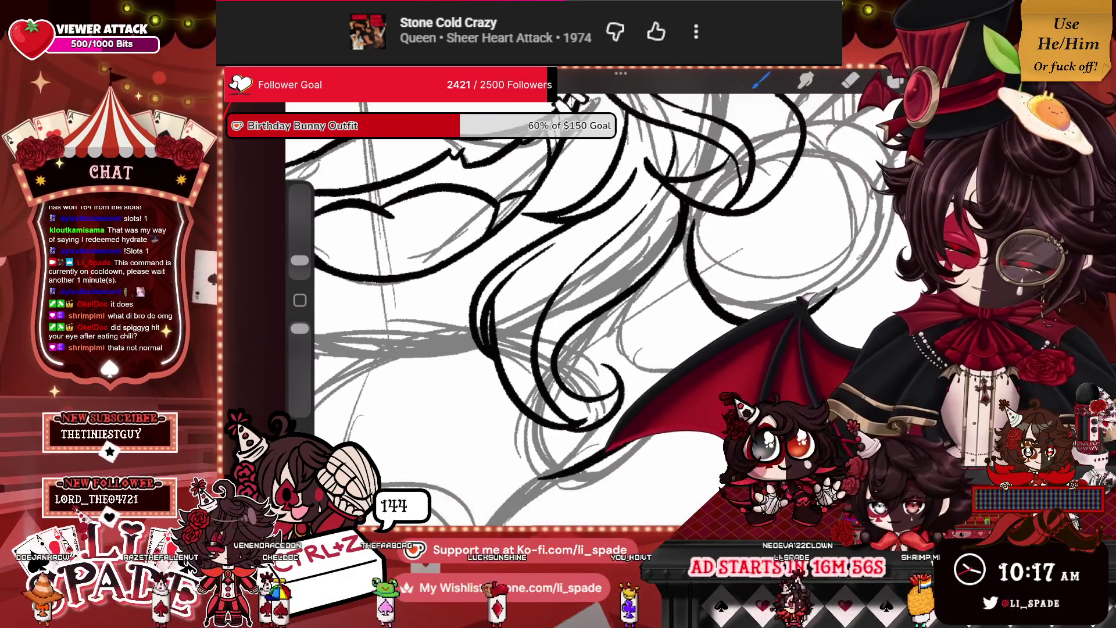
Ink a curving hair stroke and extend the weapon's neck to a pointed tip, then select Layer 6
left_click_drag(684, 217, 726, 320)
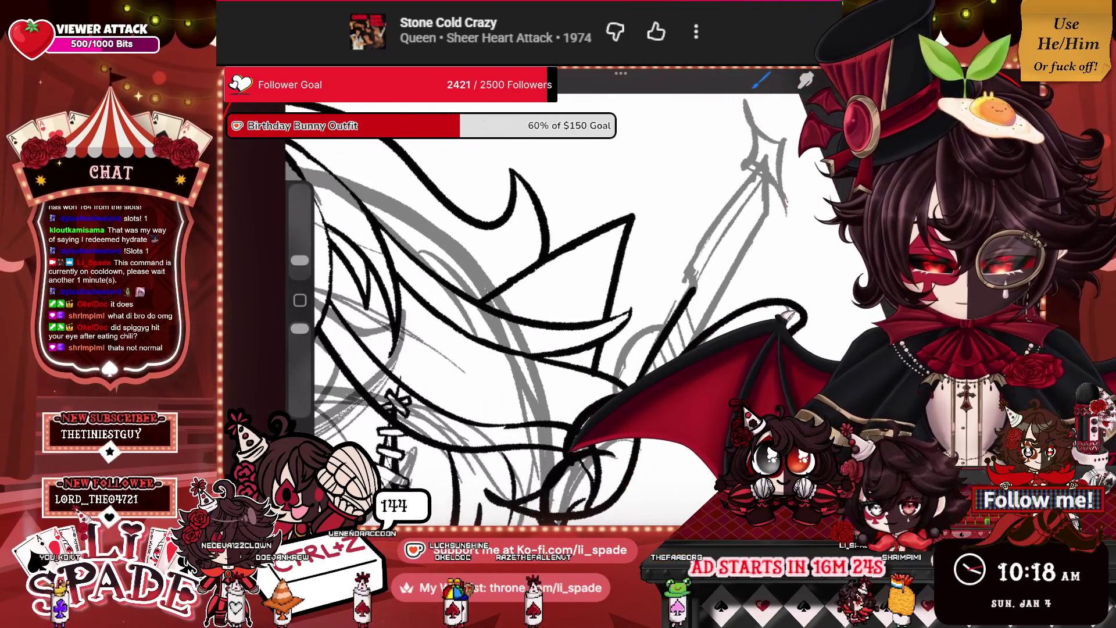
left_click_drag(727, 210, 696, 286)
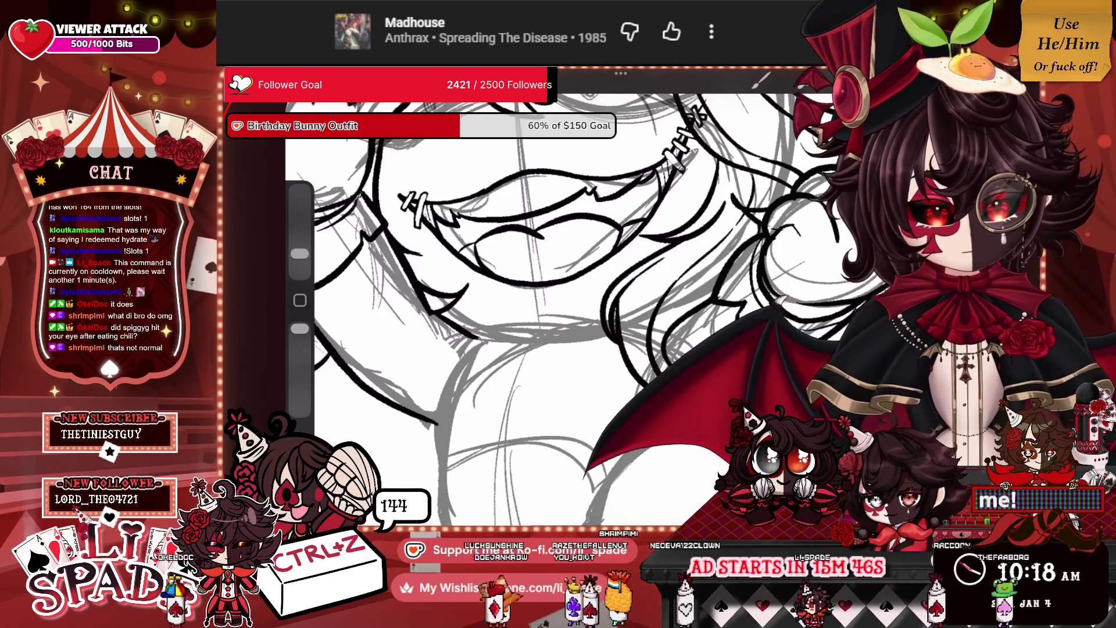
key("l")
left_click(797, 241)
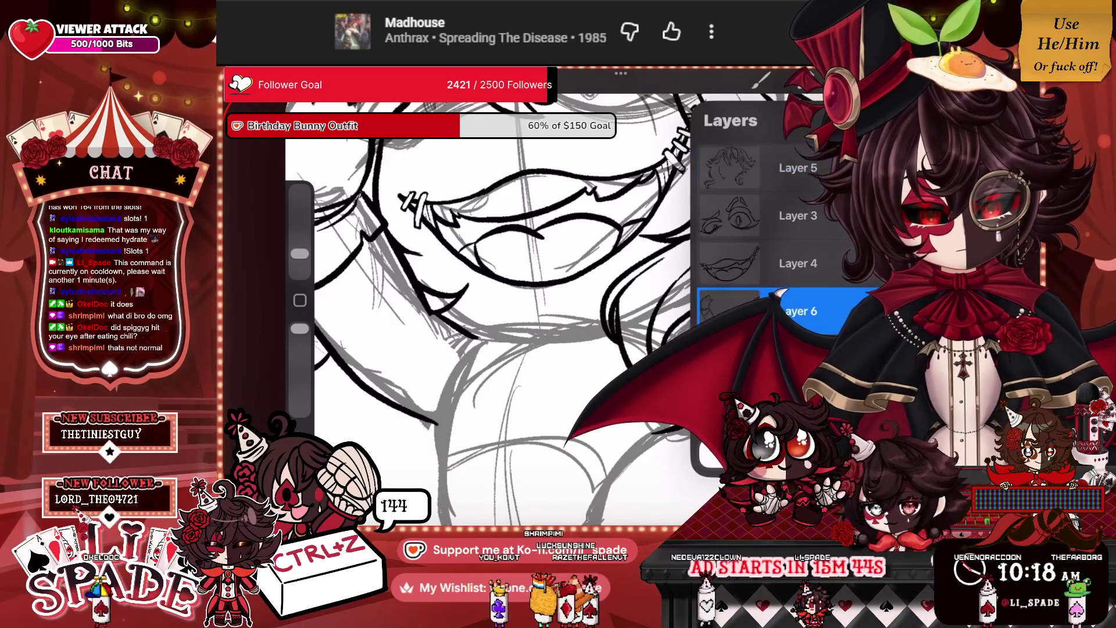
Zoom into the hair, check Layer 6's options, and briefly try the eraser
scroll(552, 309, "up", 3)
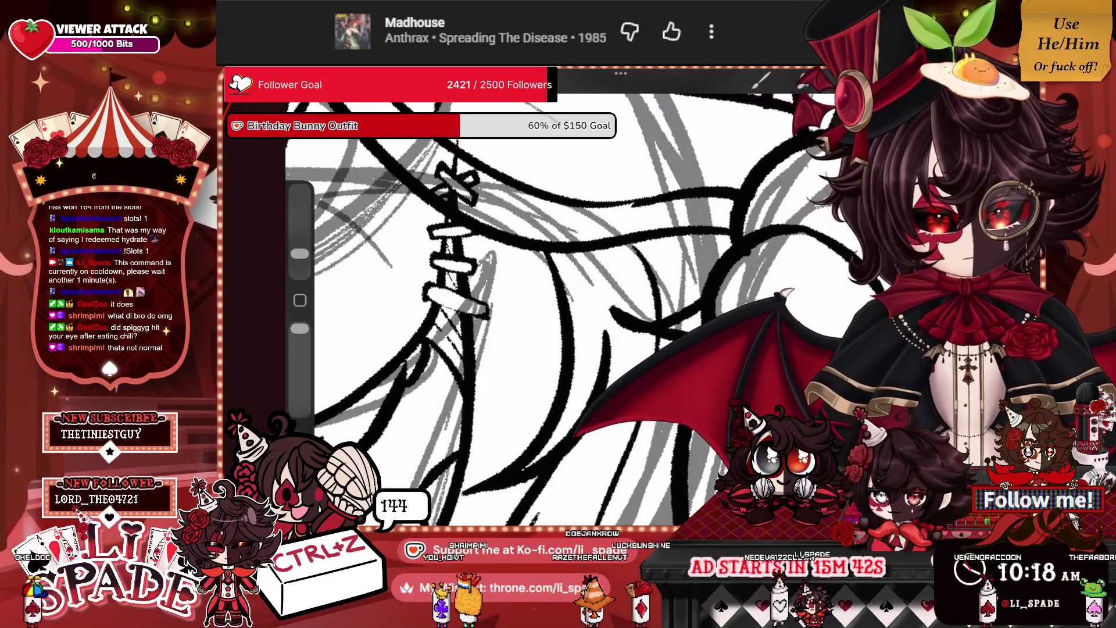
scroll(552, 308, "up", 5)
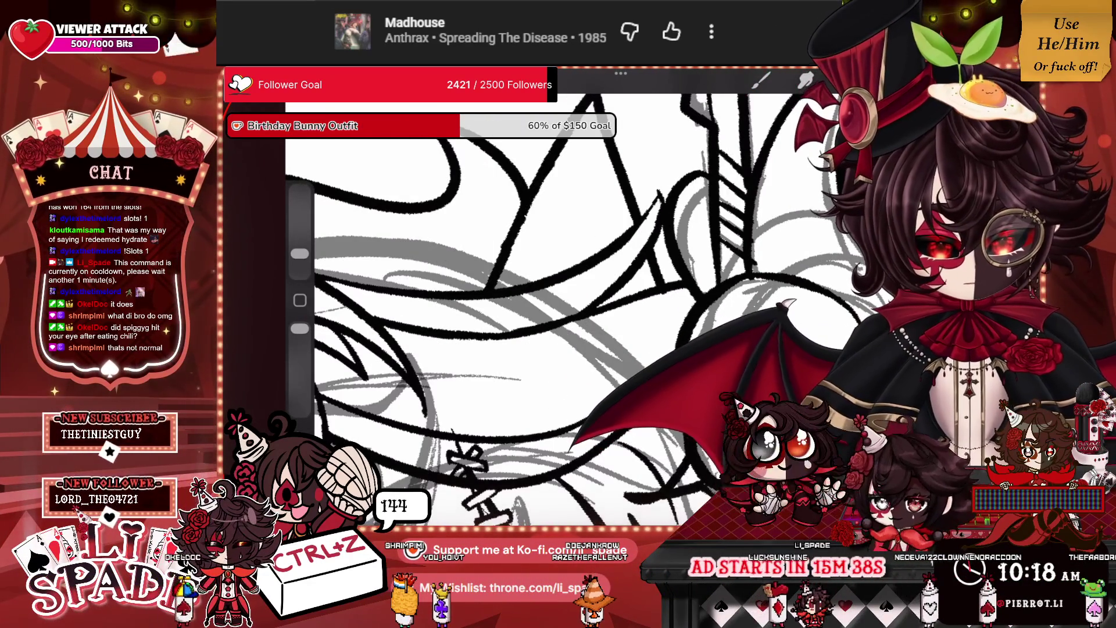
scroll(552, 308, "down", 5)
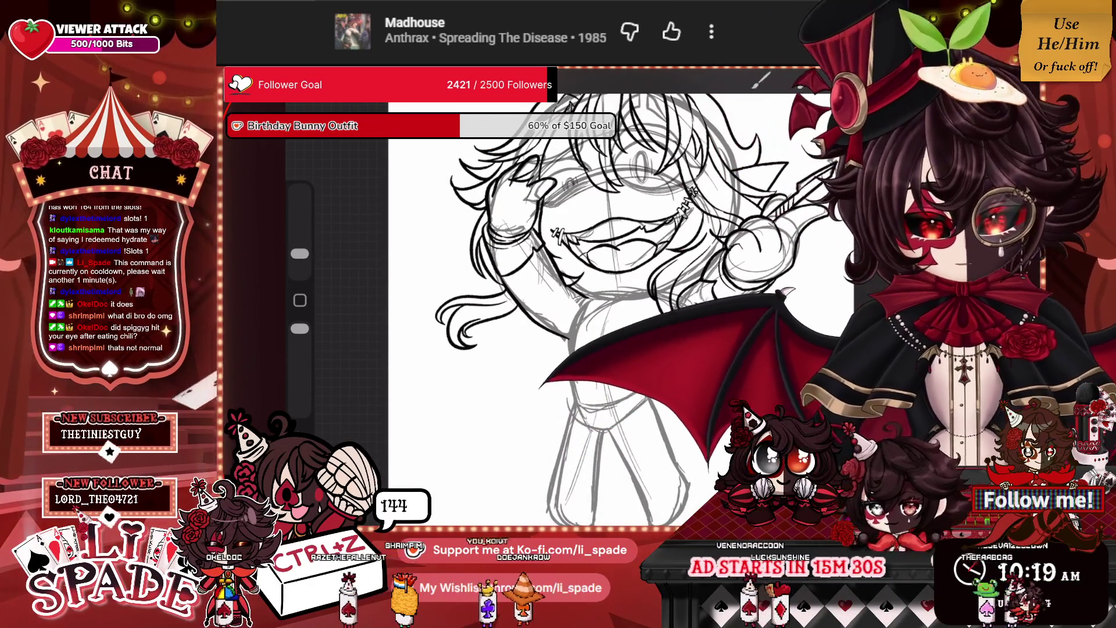
scroll(582, 291, "up", 3)
key("l")
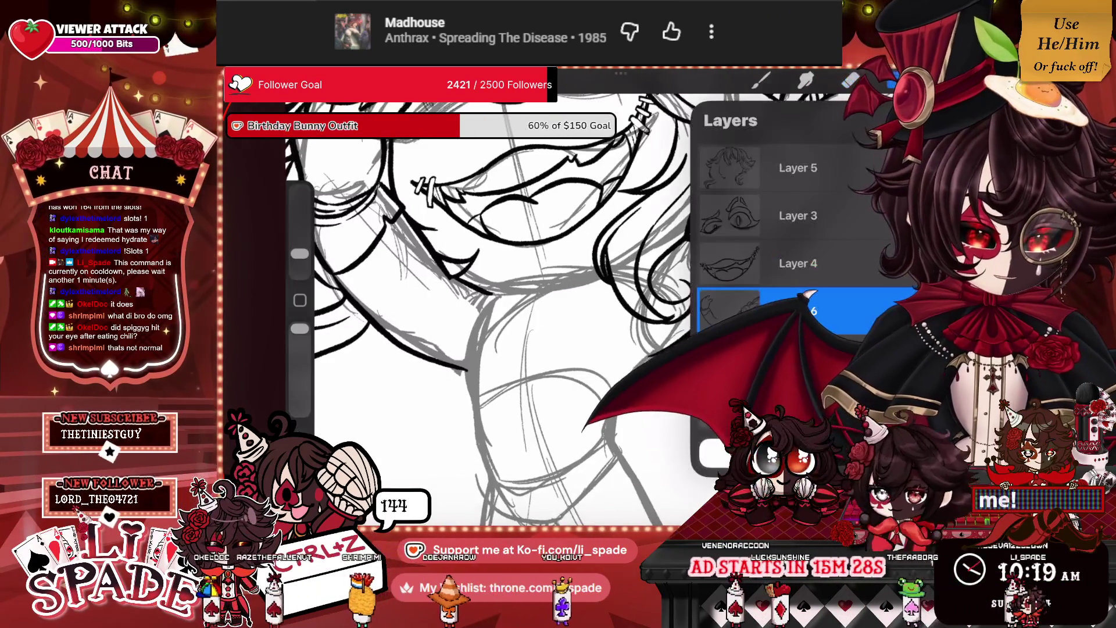
left_click(803, 312)
left_click(802, 311)
left_click(851, 80)
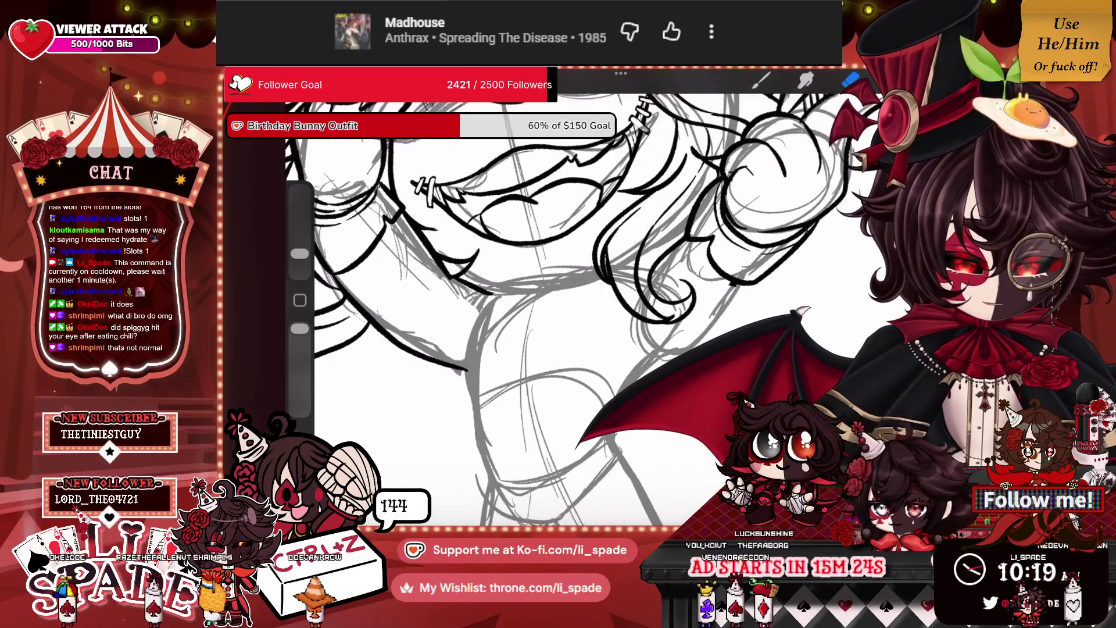
key("b")
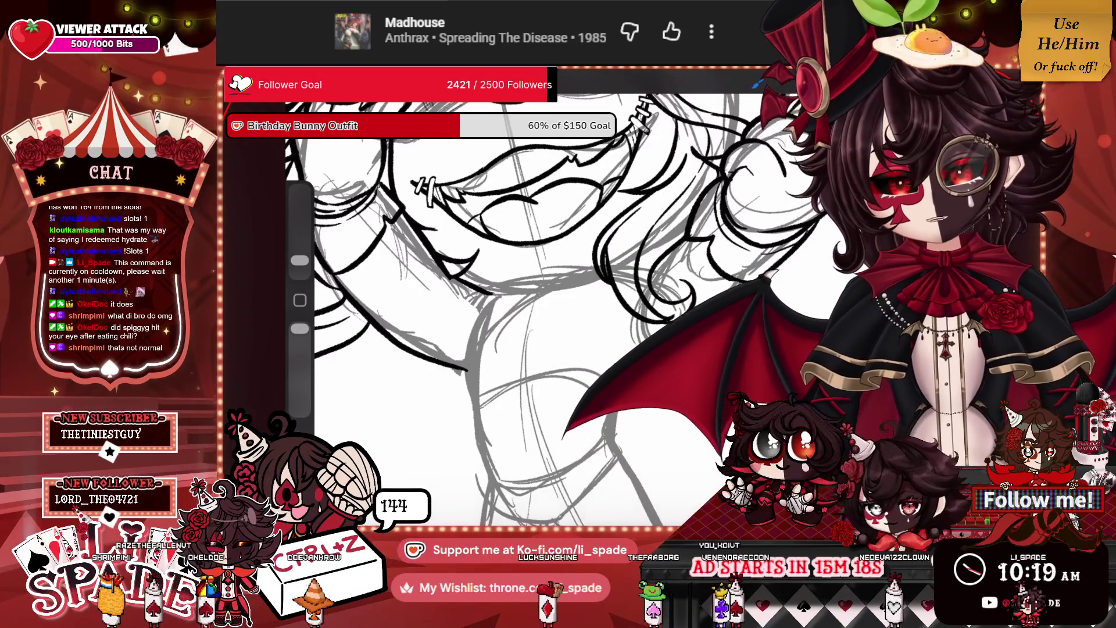
Erase stray ink lines in the hair, alternating with the brush to tidy the strands
scroll(523, 291, "left", 3)
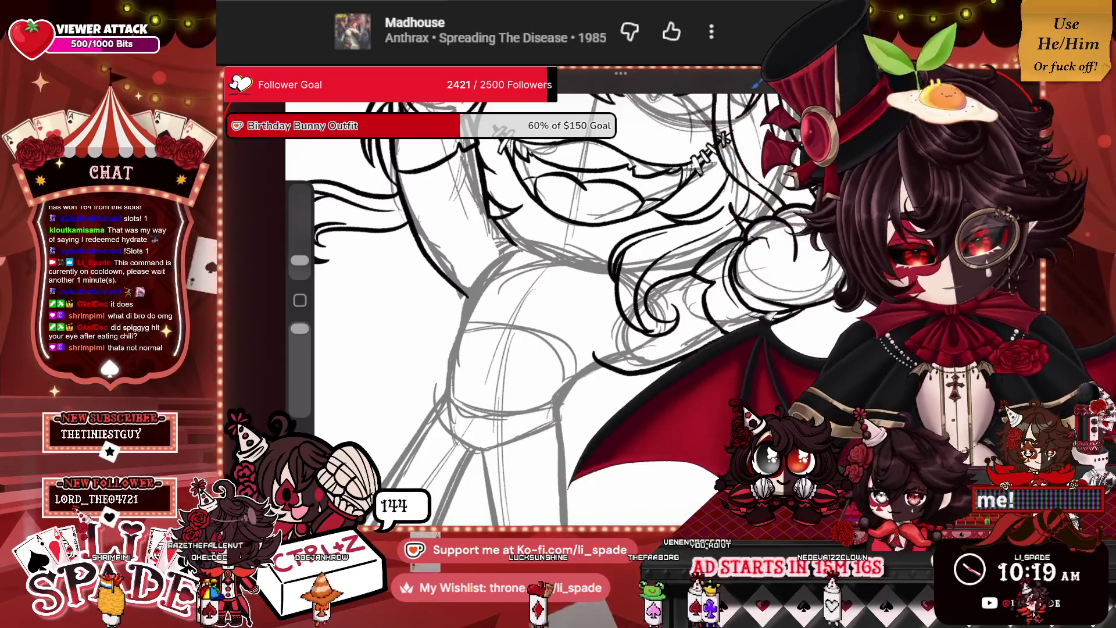
scroll(558, 297, "up", 3)
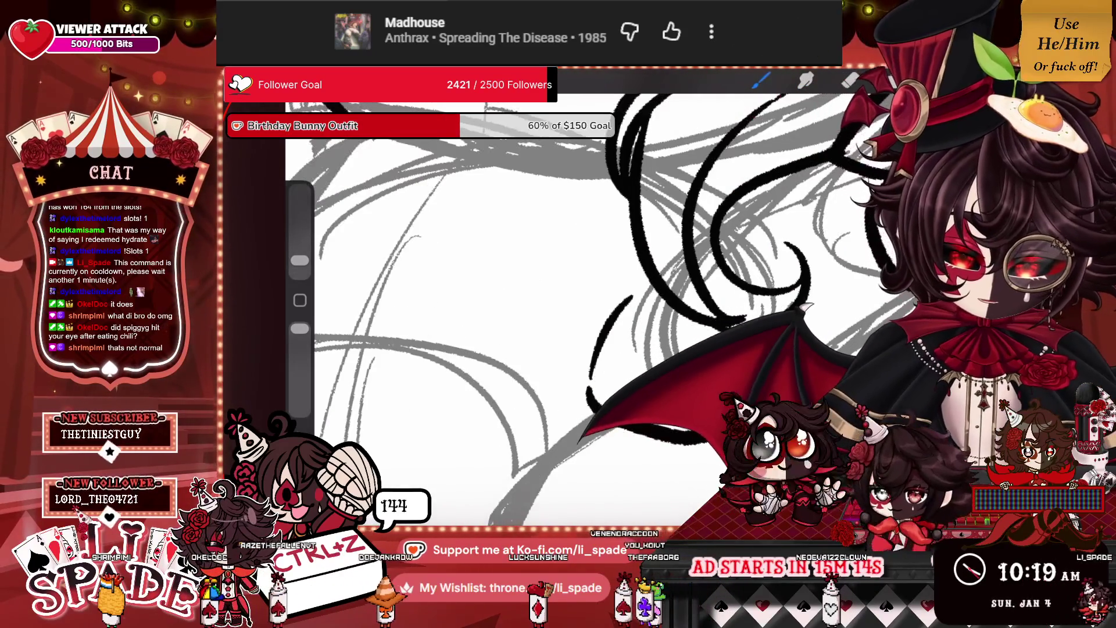
scroll(559, 296, "up", 3)
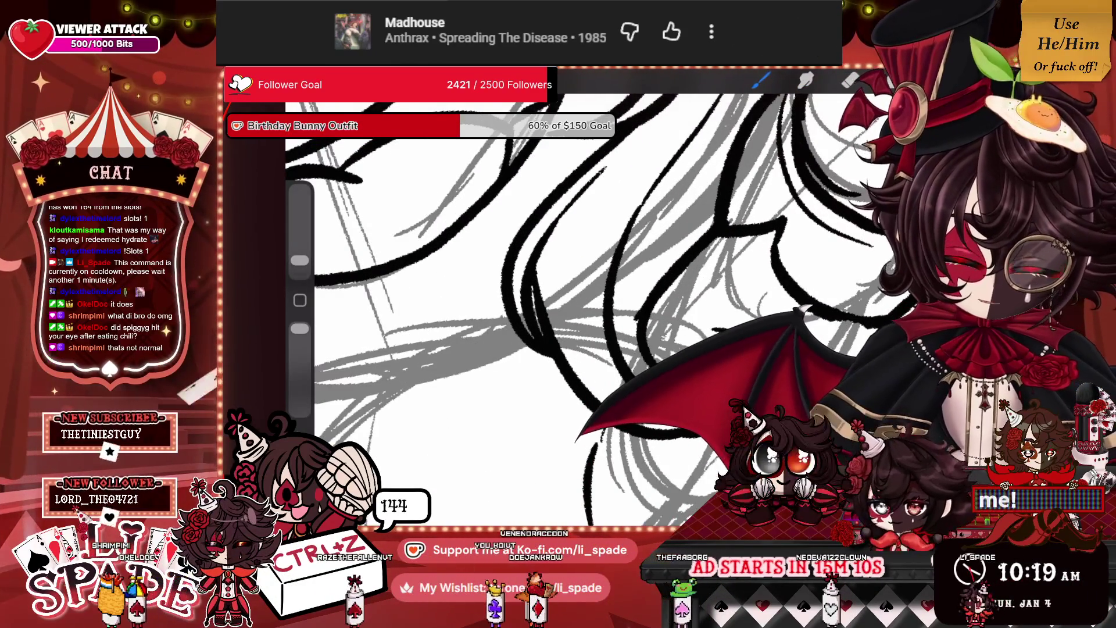
left_click(761, 82)
left_click(851, 80)
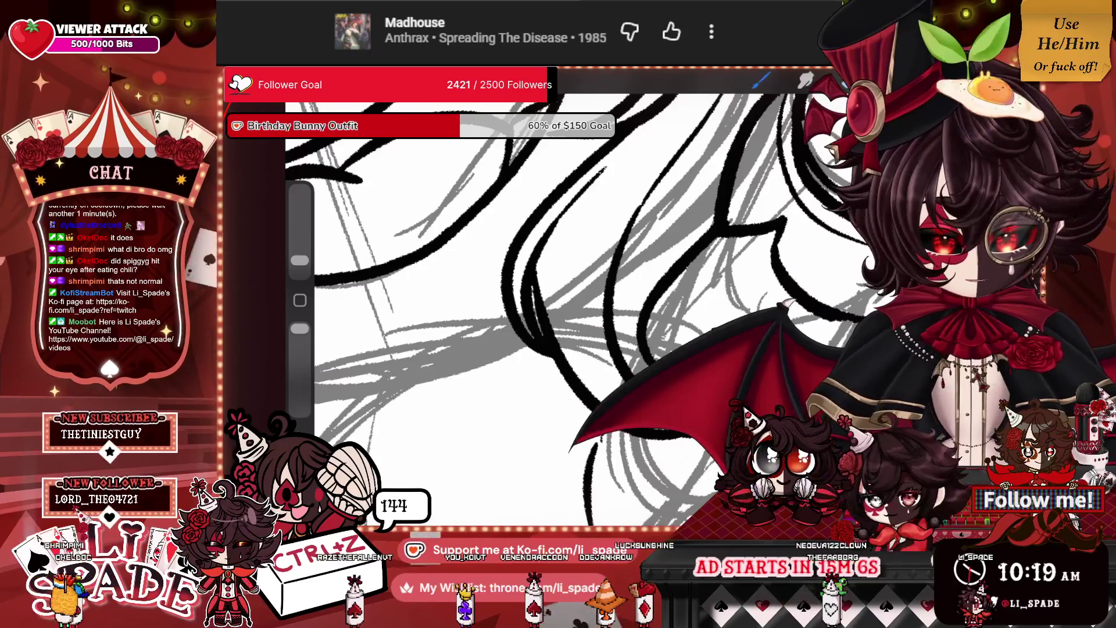
scroll(558, 297, "down", 3)
key("b")
scroll(541, 297, "down", 2)
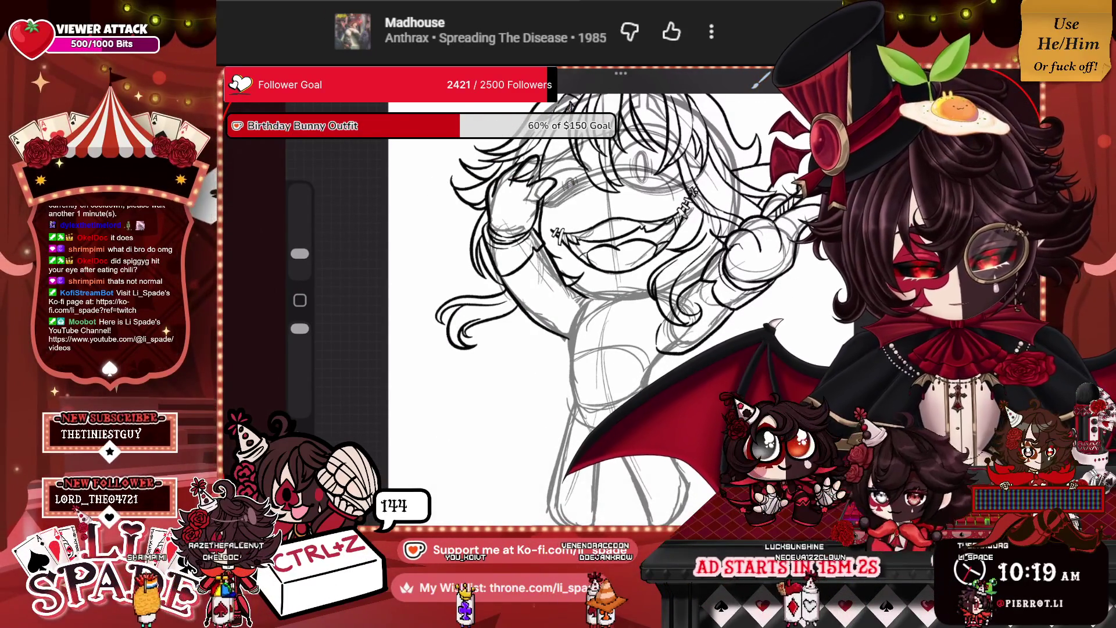
scroll(582, 291, "down", 1)
key("b")
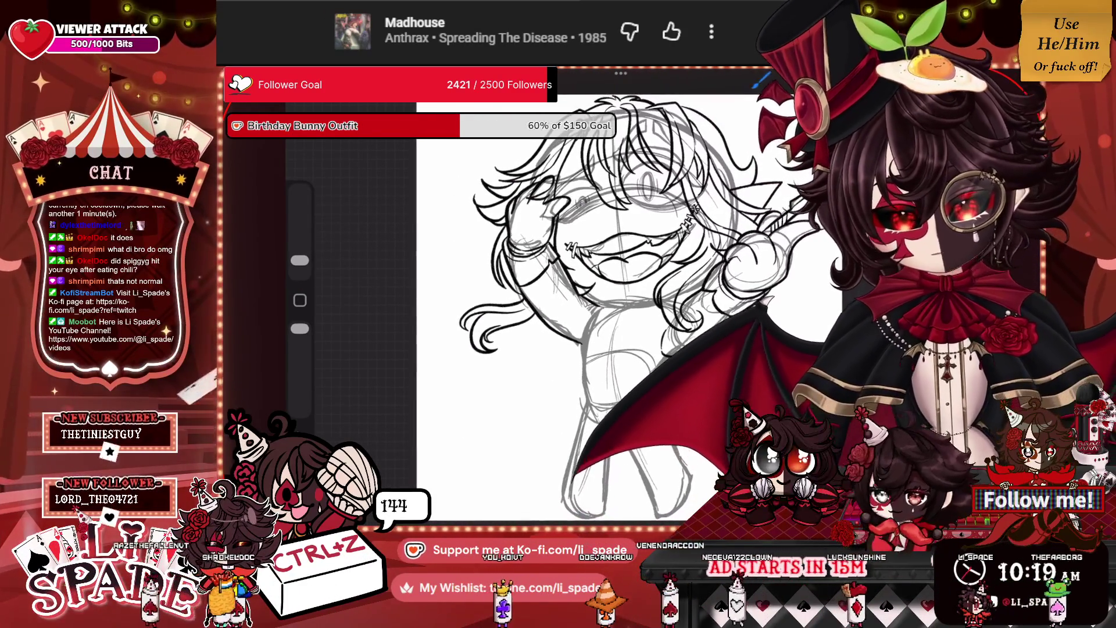
scroll(582, 291, "up", 5)
scroll(582, 290, "up", 2)
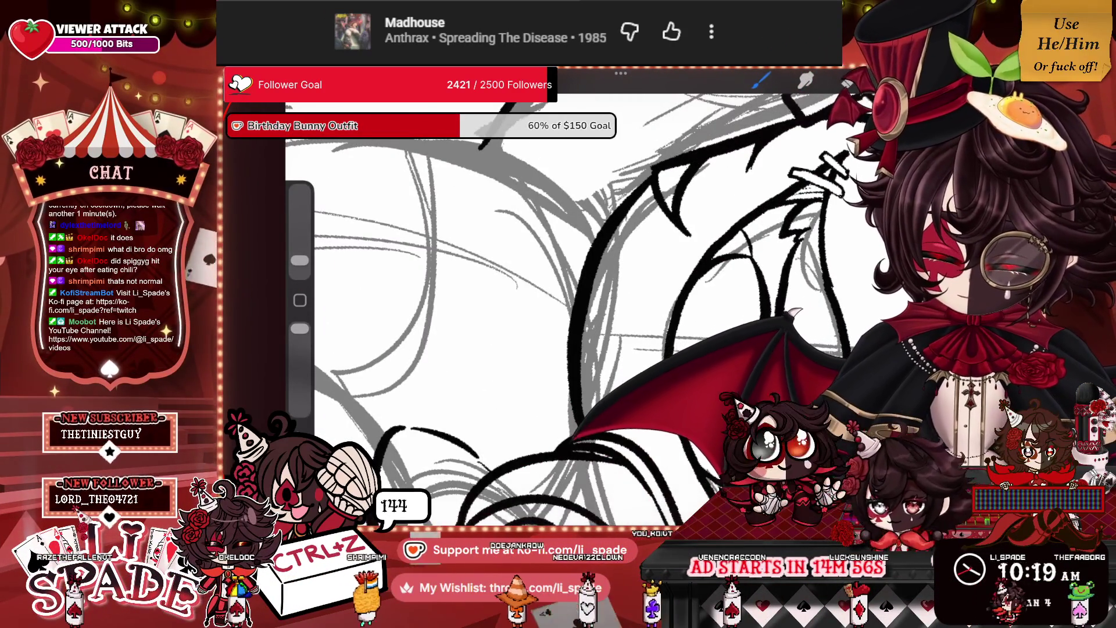
scroll(582, 290, "down", 3)
scroll(582, 290, "down", 3)
scroll(582, 290, "up", 5)
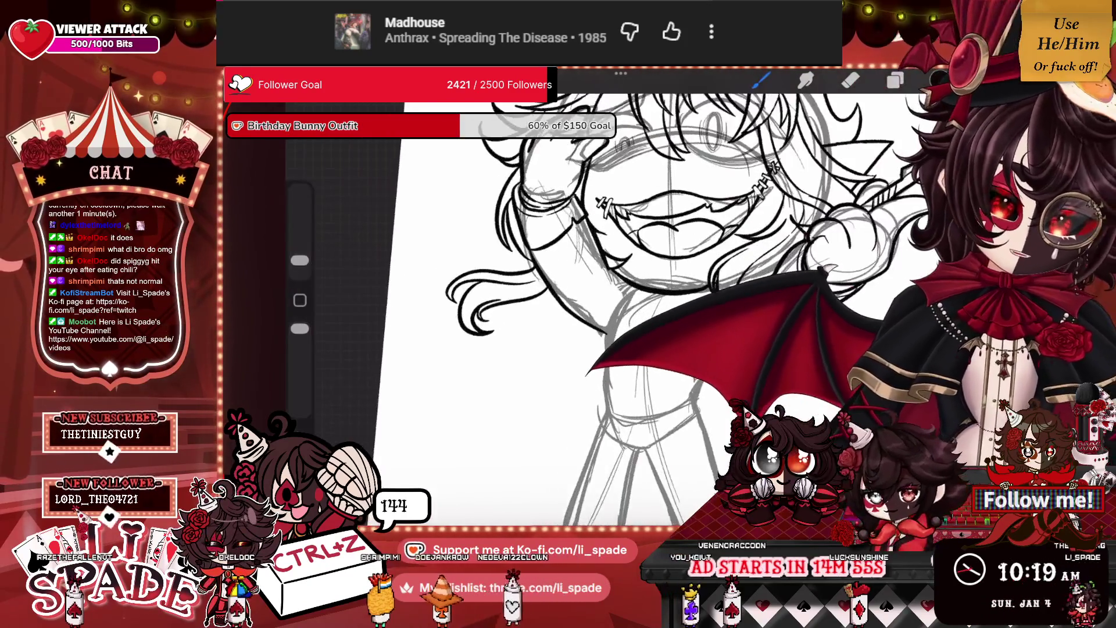
scroll(582, 290, "up", 2)
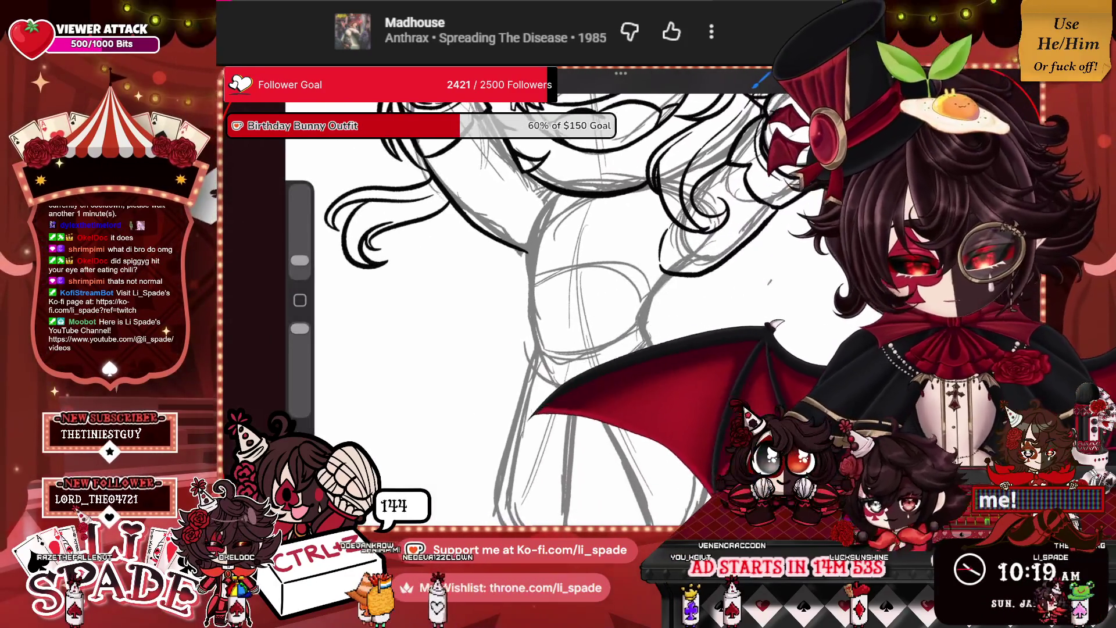
scroll(581, 291, "down", 3)
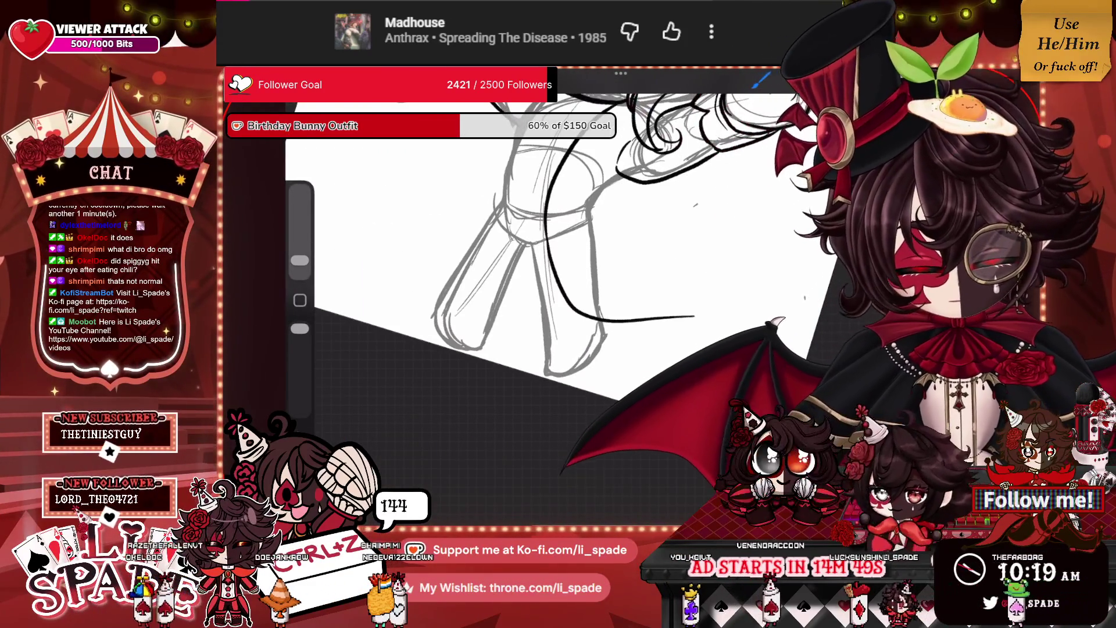
Undo a short extended stroke and redraw a curving black line along the arm
left_click_drag(684, 317, 695, 318)
scroll(523, 291, "up", 3)
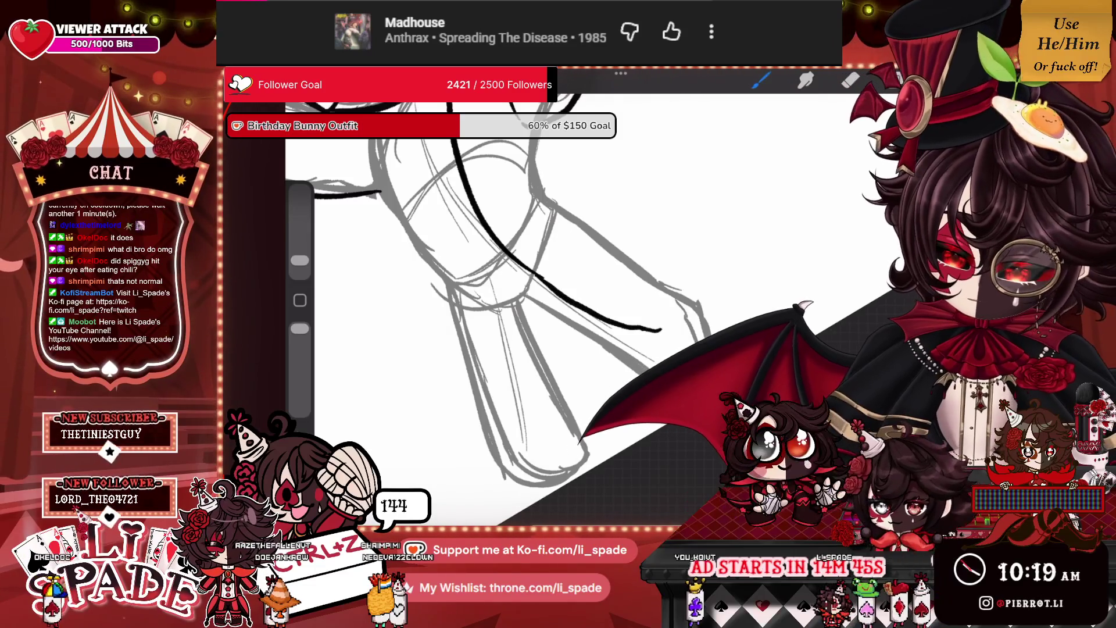
key("ctrl+z")
left_click_drag(582, 290, 747, 194)
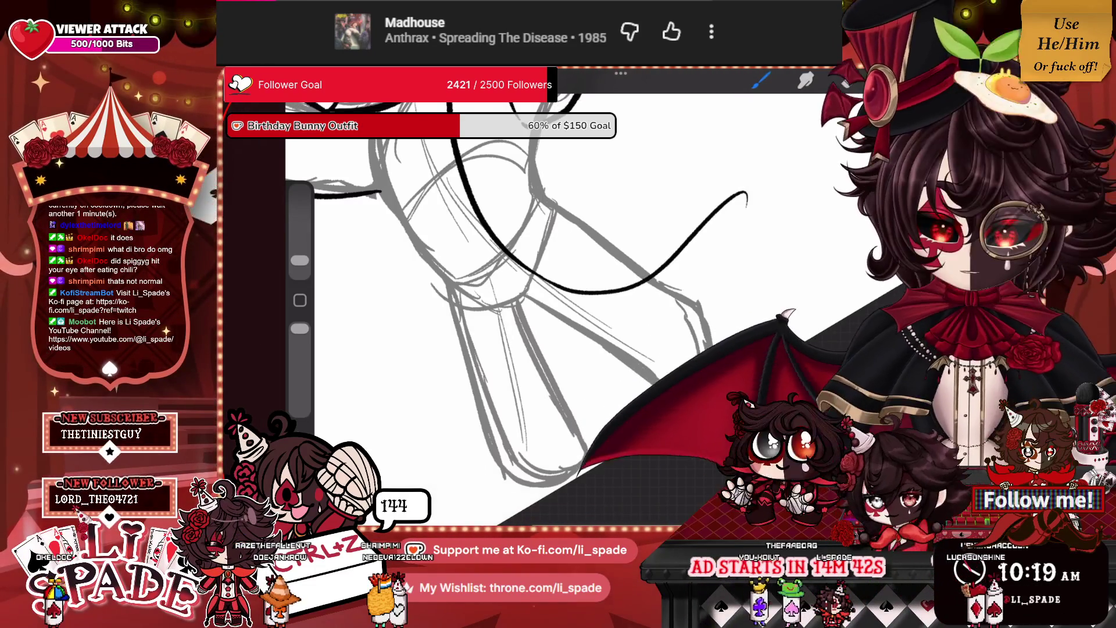
scroll(523, 291, "up", 3)
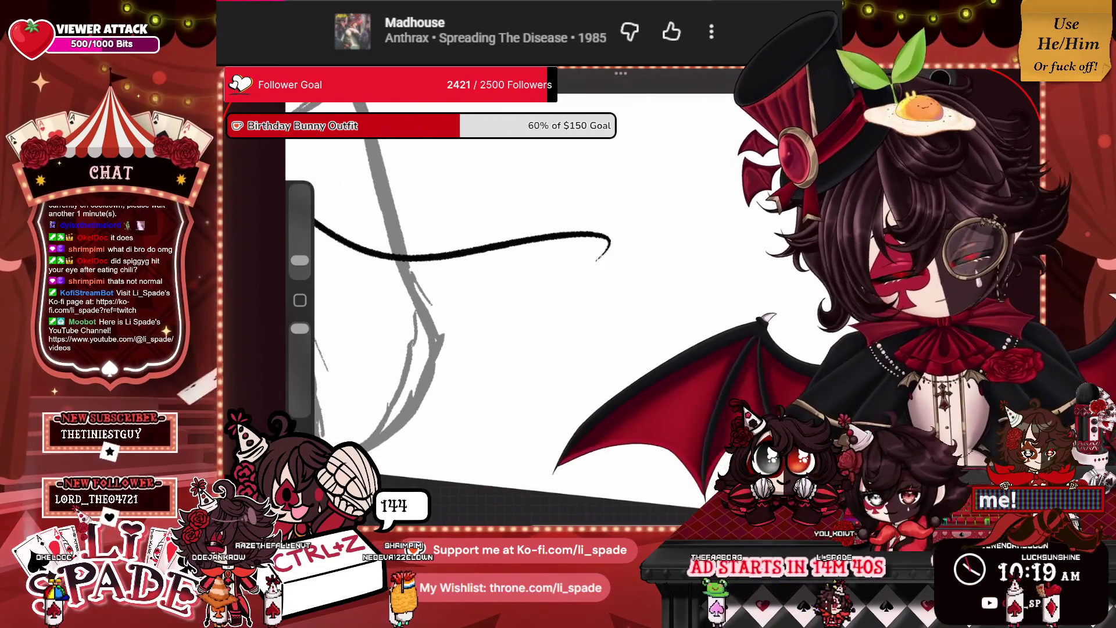
scroll(523, 290, "down", 3)
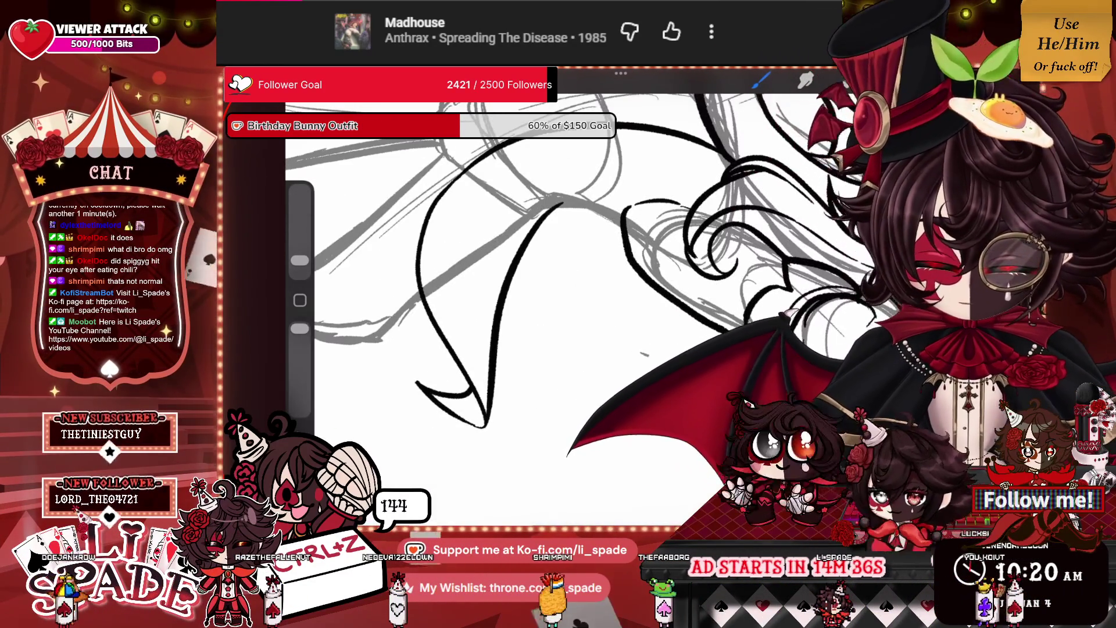
scroll(547, 291, "down", 3)
scroll(524, 291, "up", 5)
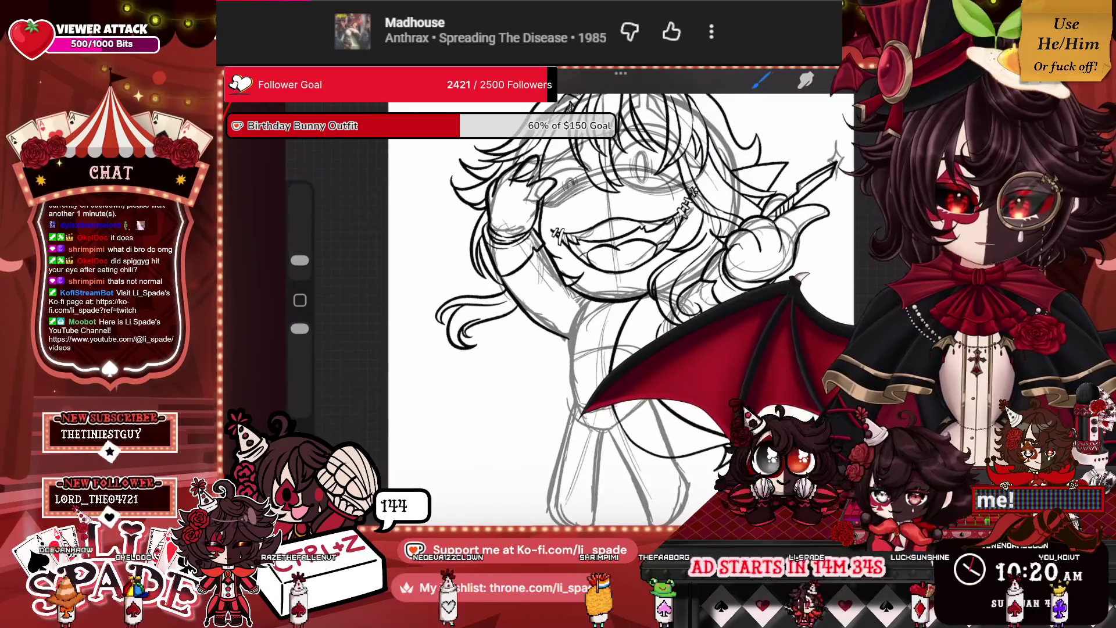
scroll(524, 290, "down", 3)
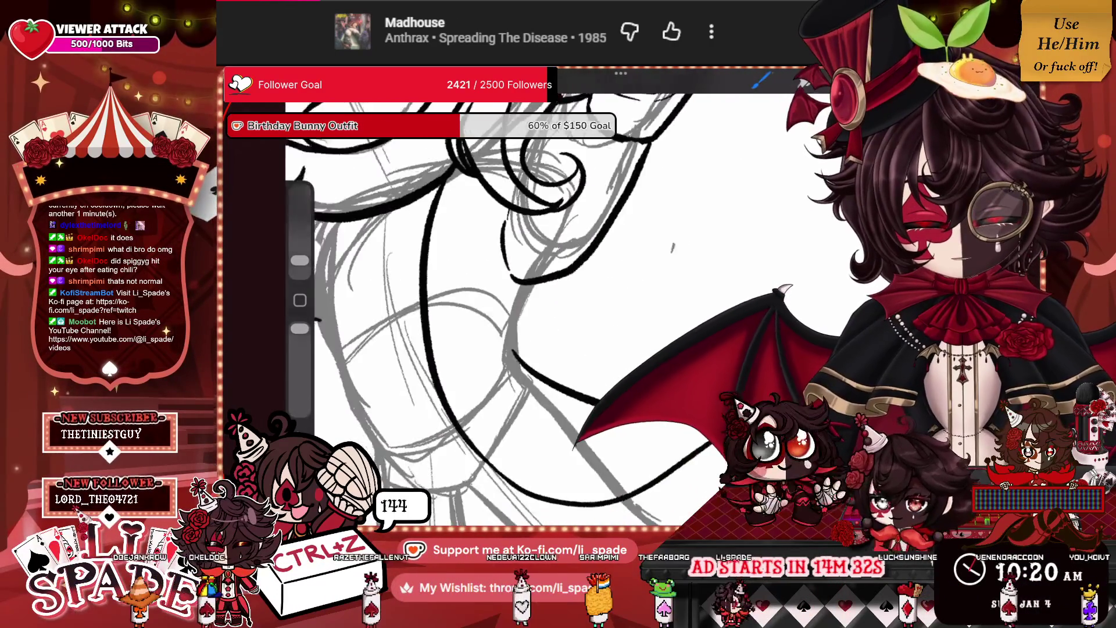
scroll(523, 291, "up", 3)
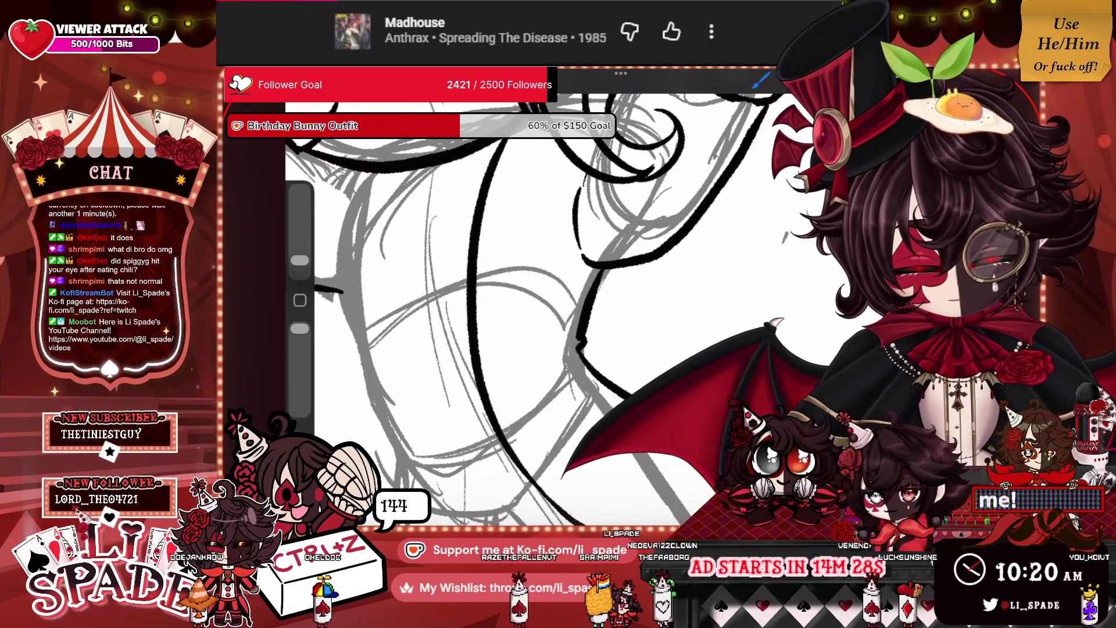
scroll(523, 291, "down", 5)
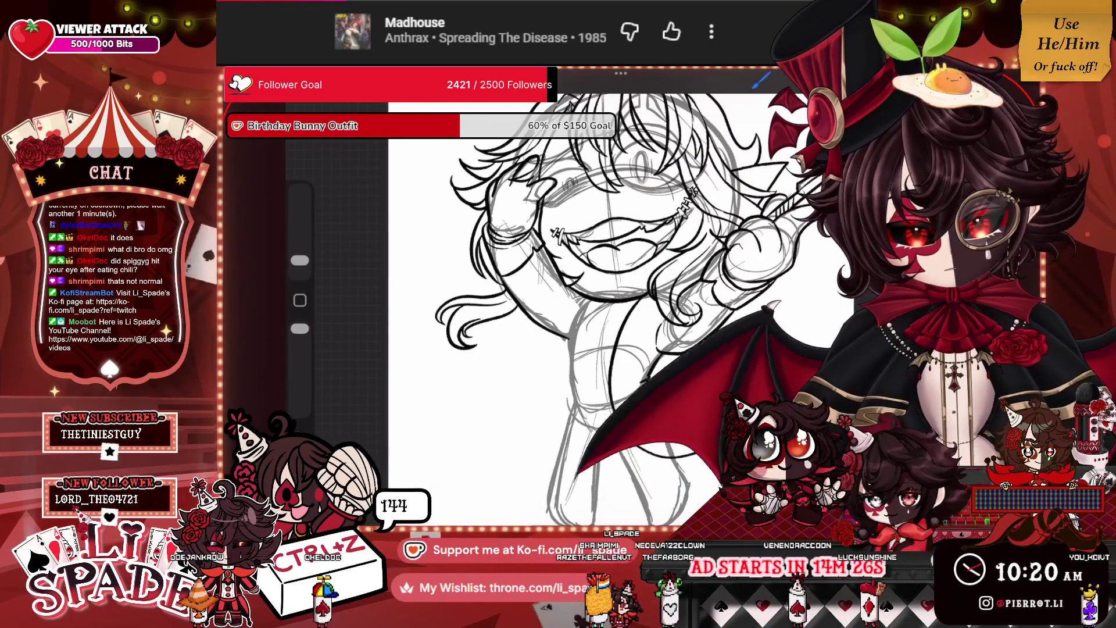
scroll(524, 291, "down", 5)
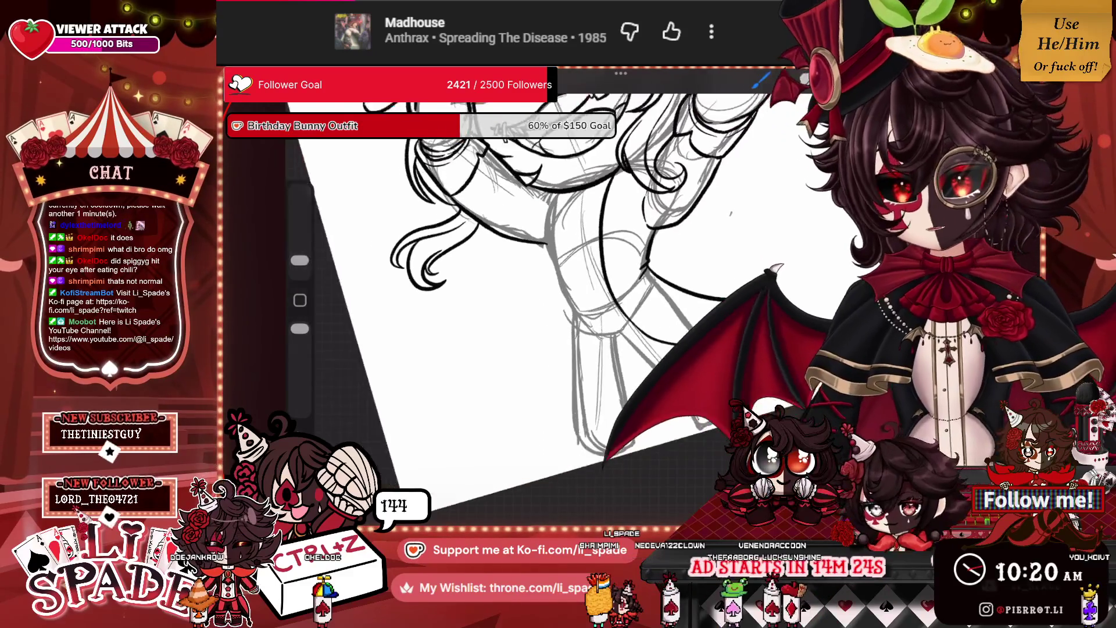
scroll(523, 290, "up", 3)
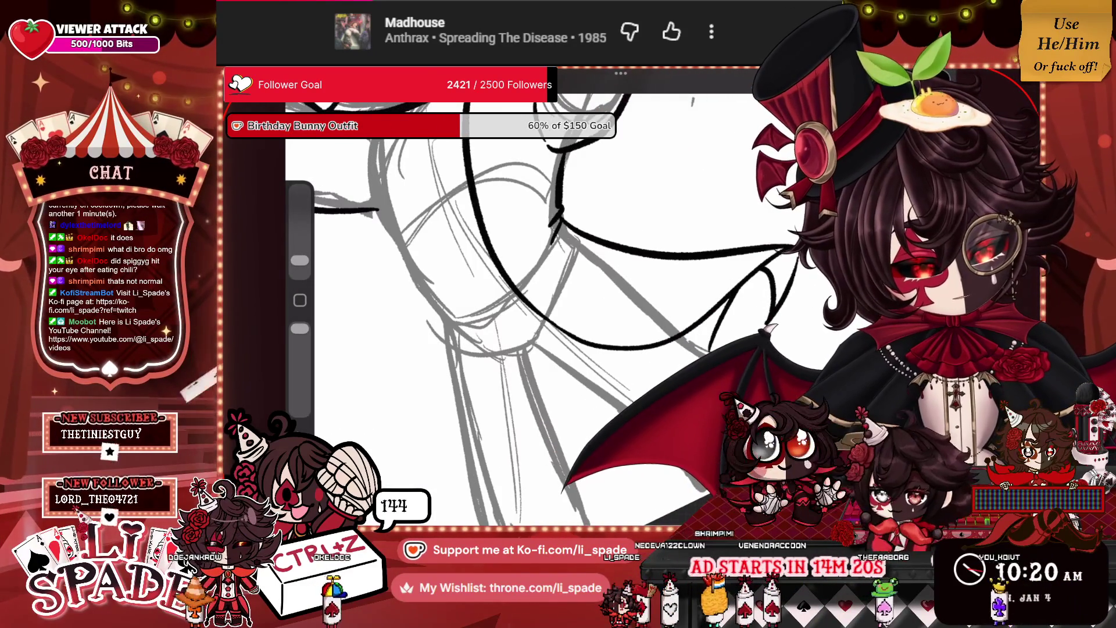
scroll(524, 291, "up", 3)
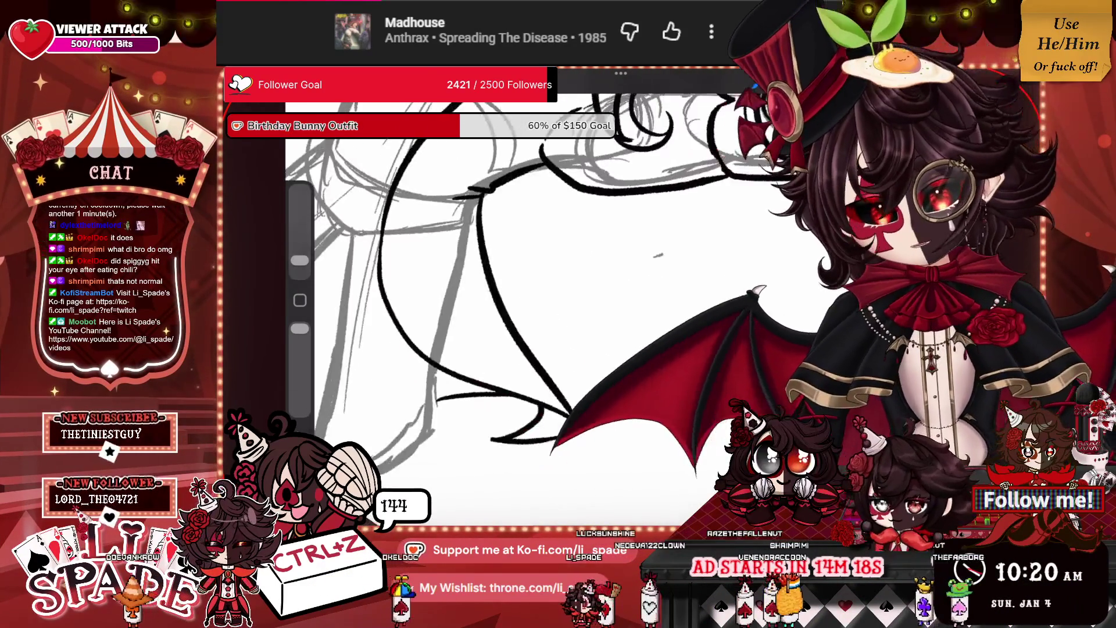
scroll(524, 290, "up", 3)
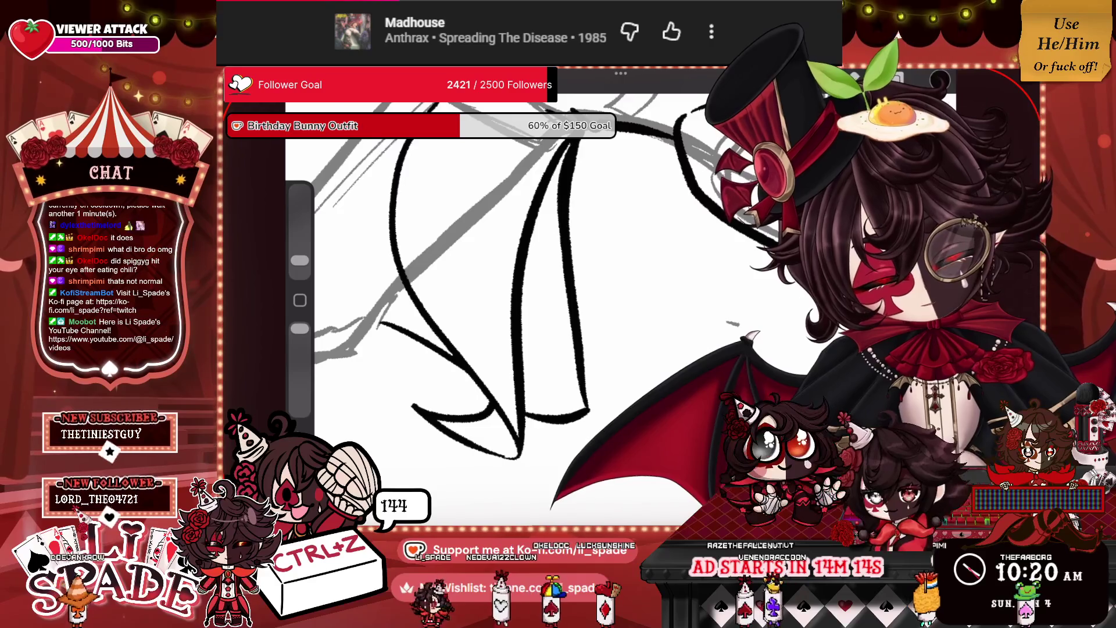
scroll(582, 290, "down", 3)
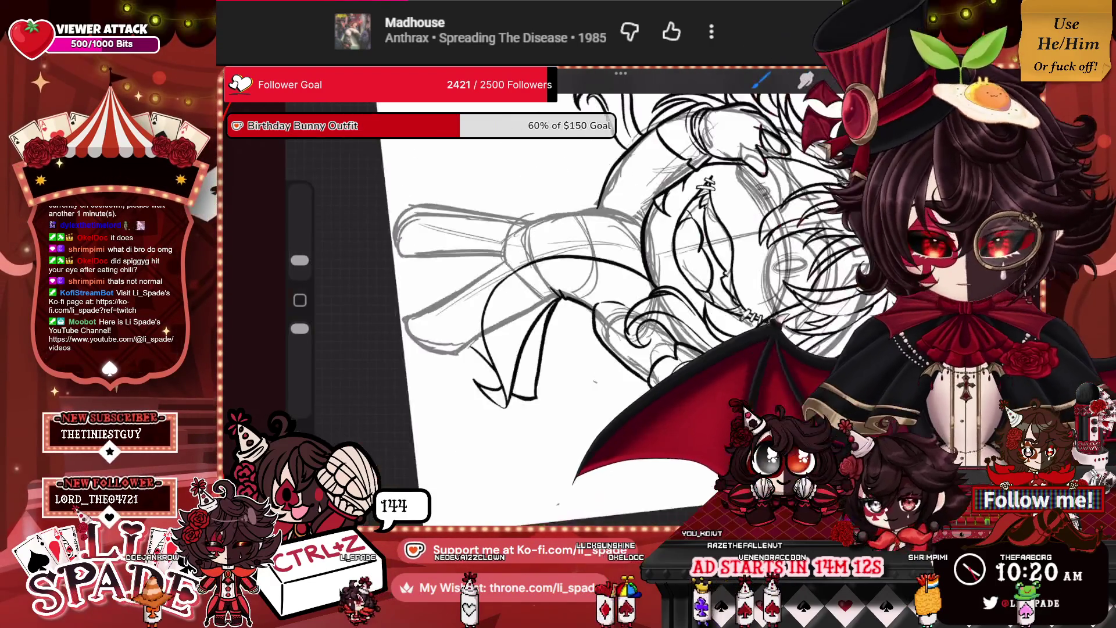
scroll(582, 279, "down", 2)
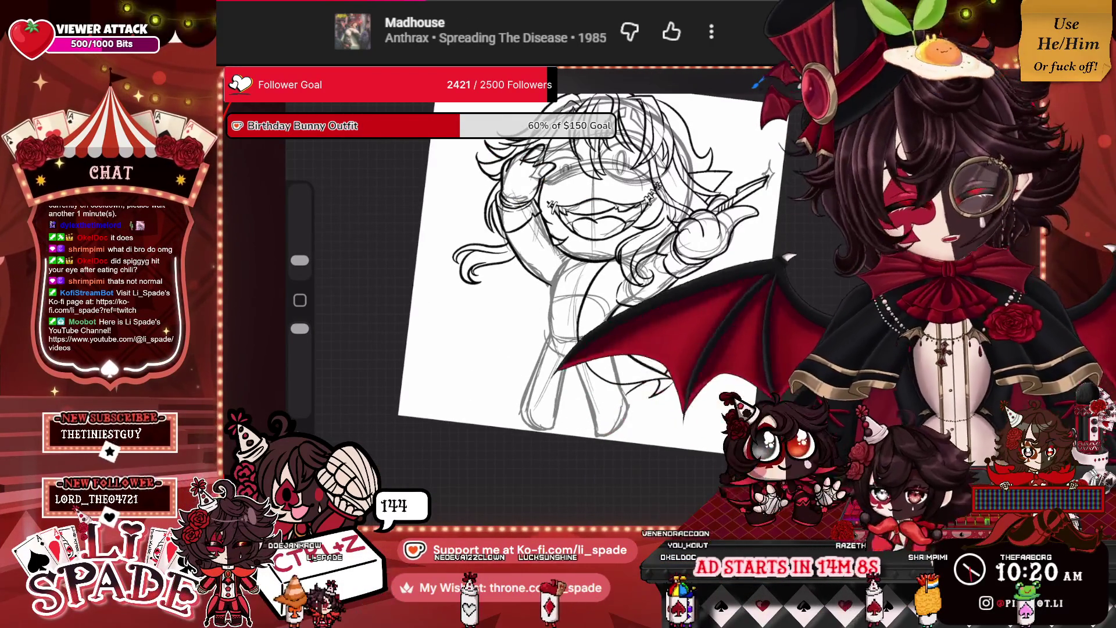
scroll(582, 290, "up", 5)
scroll(582, 290, "up", 1)
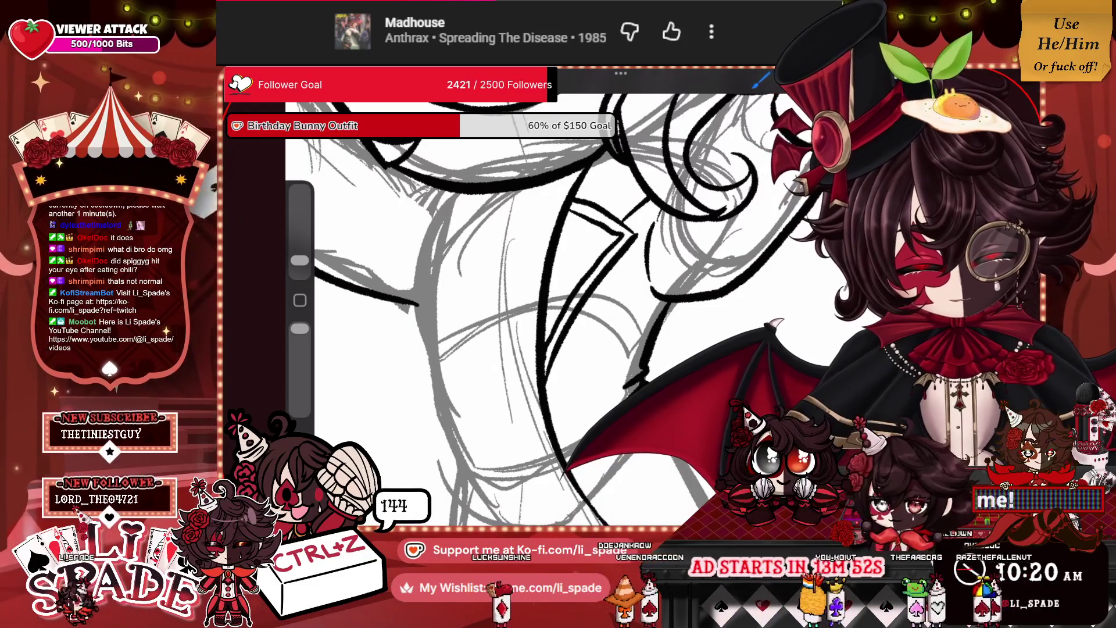
scroll(569, 308, "down", 3)
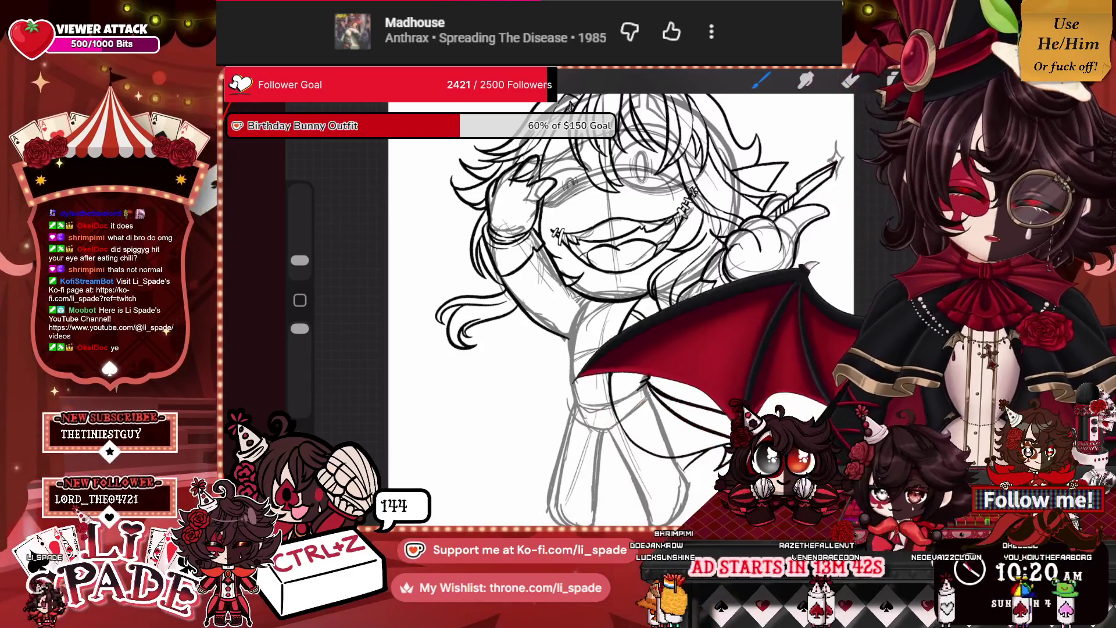
scroll(582, 291, "down", 5)
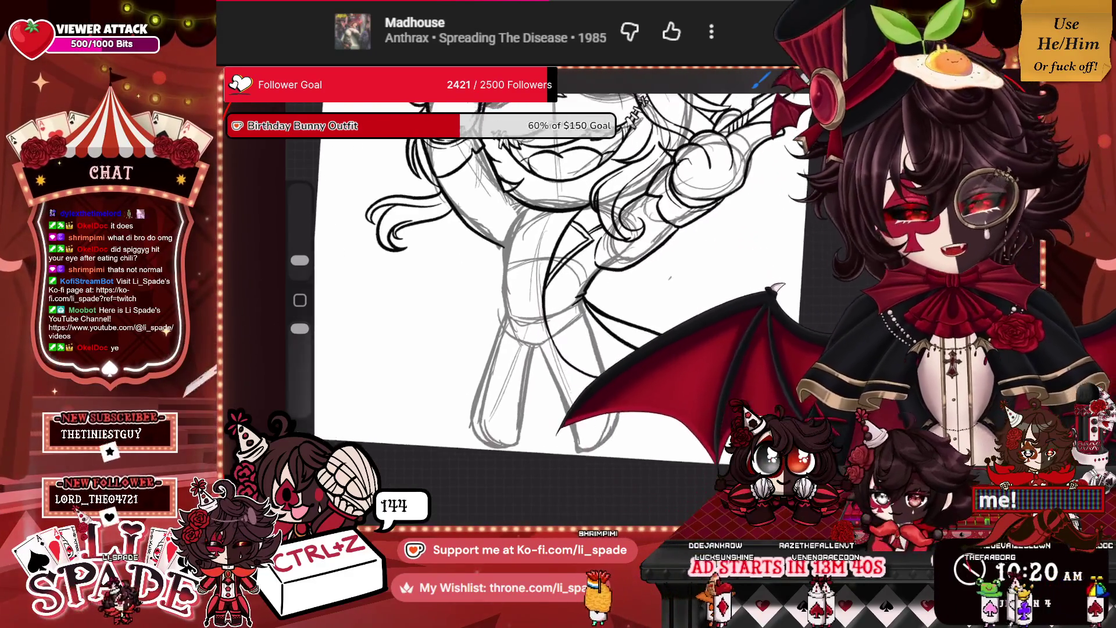
Draw a curved line down the torso, then undo it
scroll(581, 263, "up", 5)
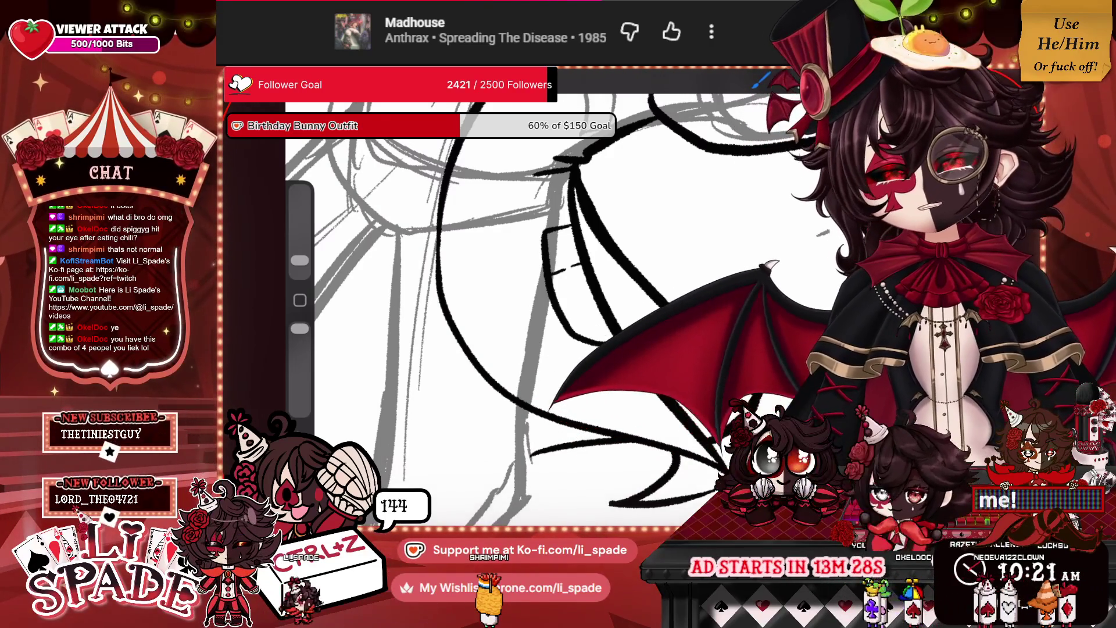
scroll(640, 268, "down", 5)
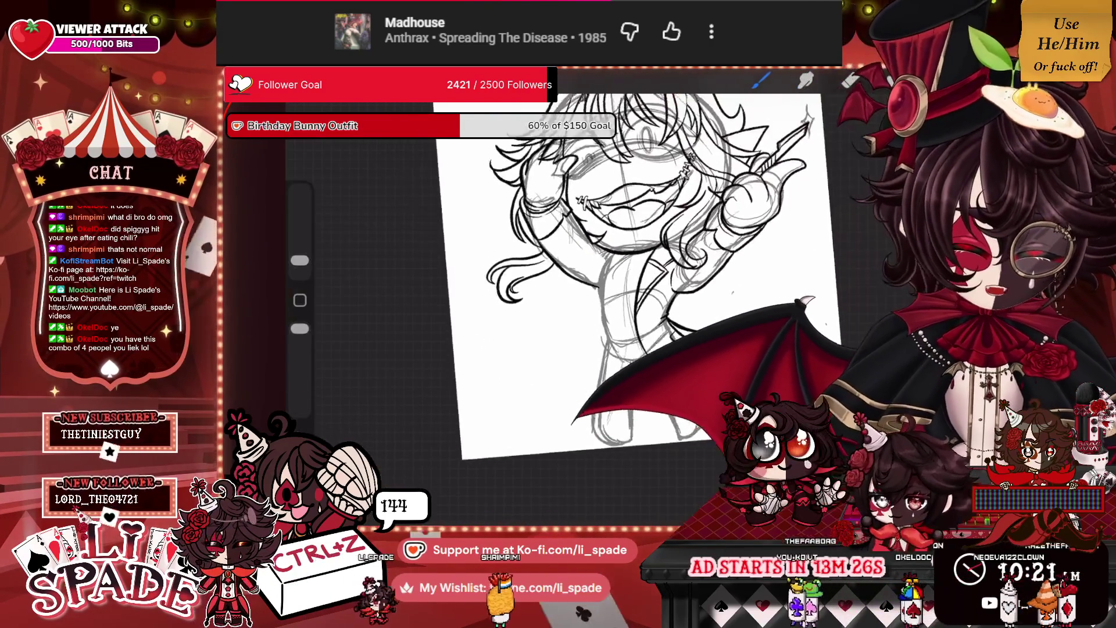
scroll(639, 291, "up", 5)
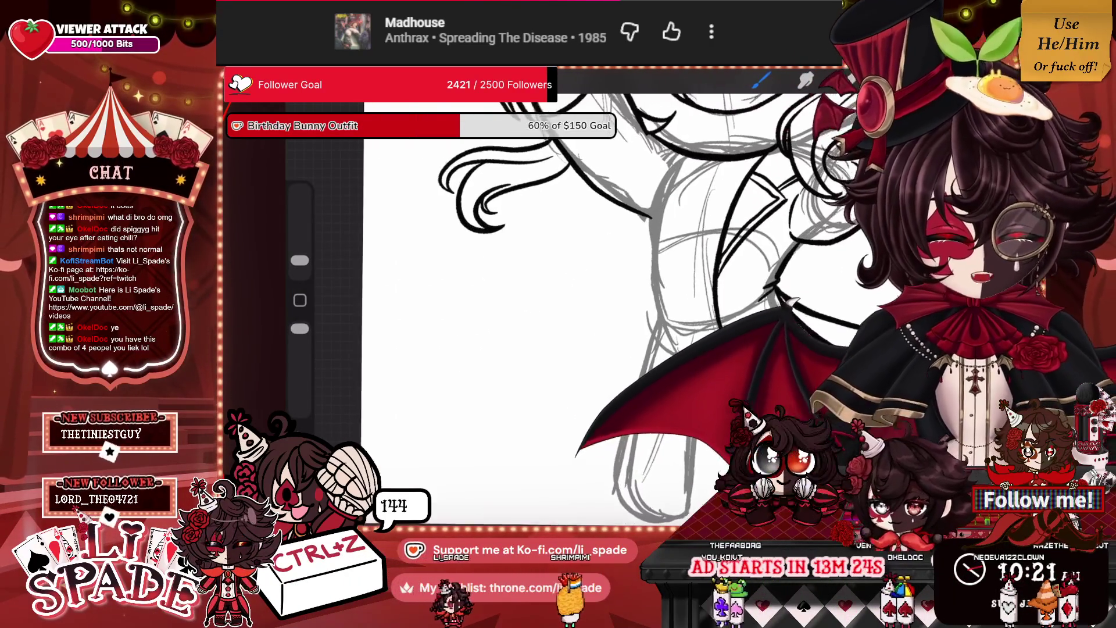
left_click_drag(650, 209, 577, 335)
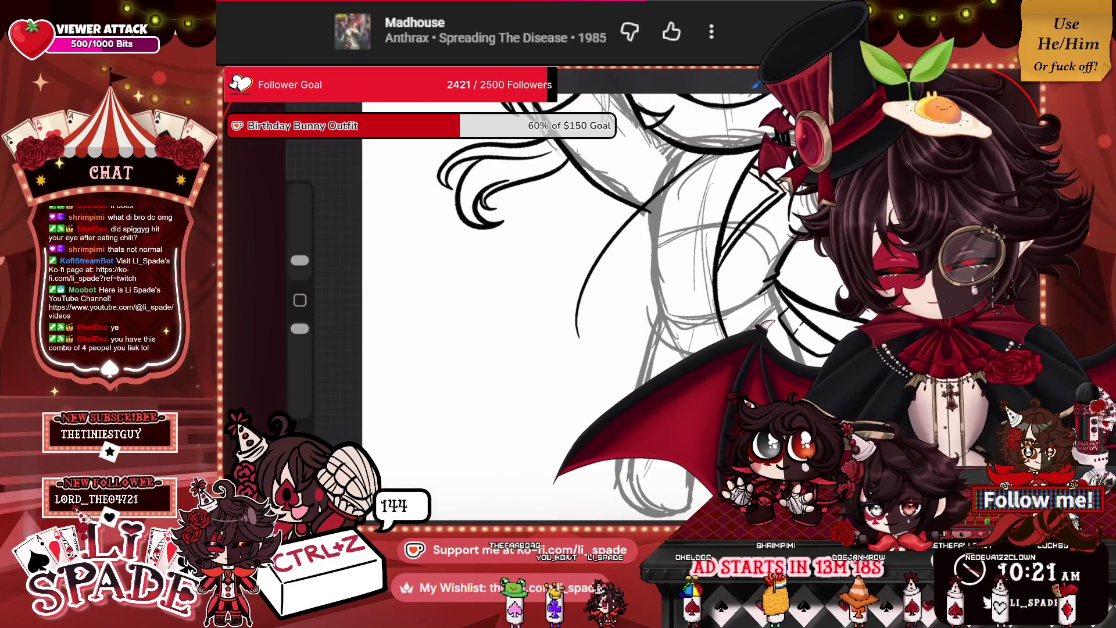
key("ctrl+z")
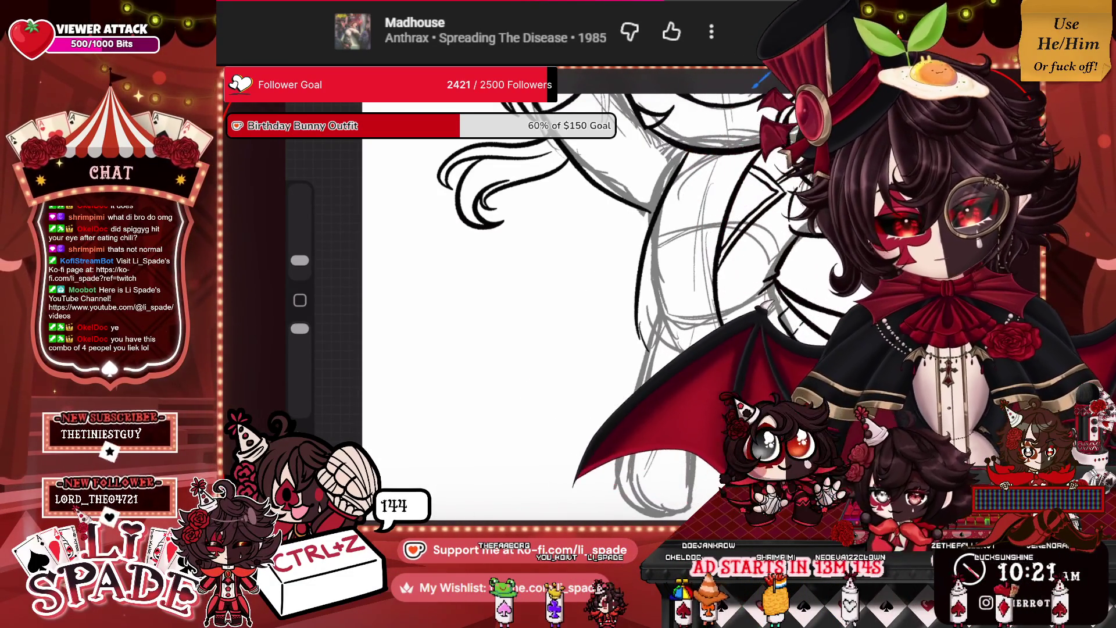
Ink a short black line along the hair curls
scroll(581, 290, "up", 3)
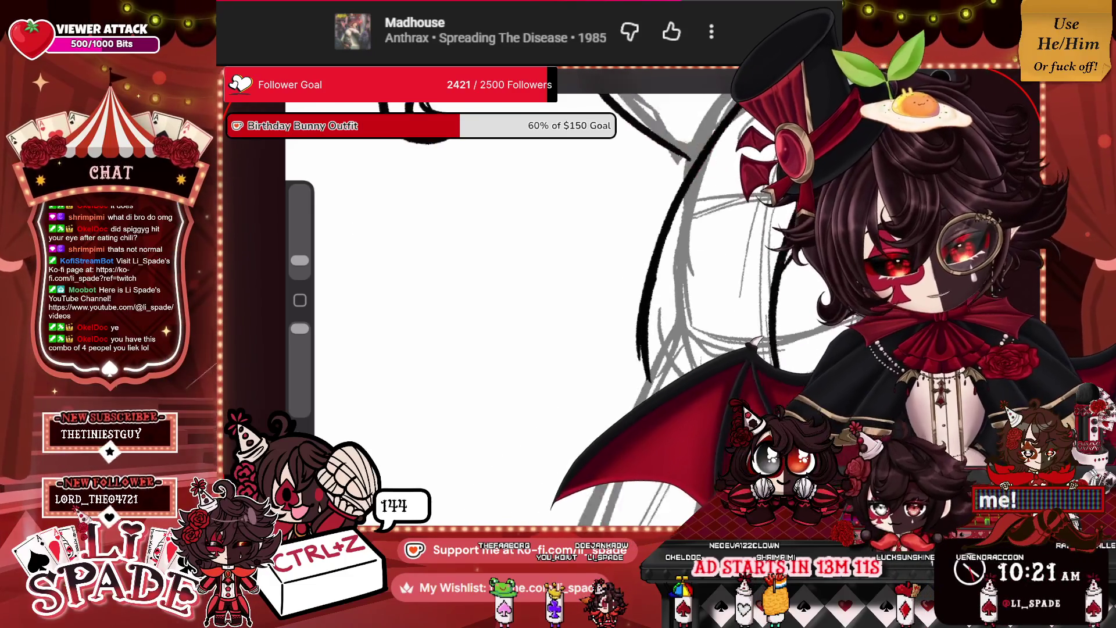
scroll(524, 290, "up", 3)
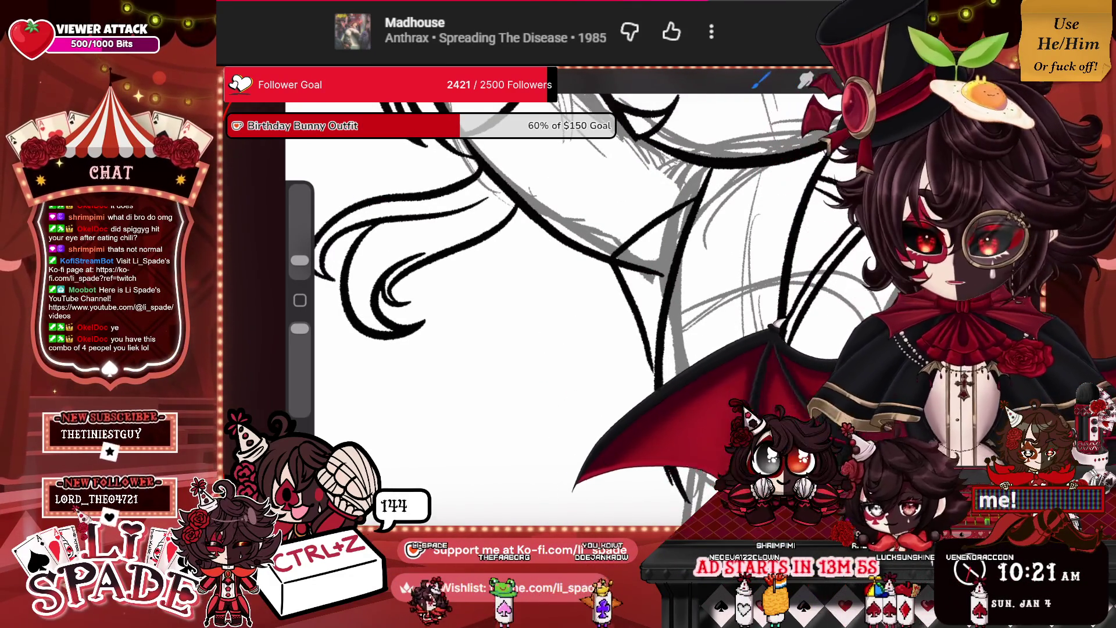
left_click_drag(615, 201, 611, 220)
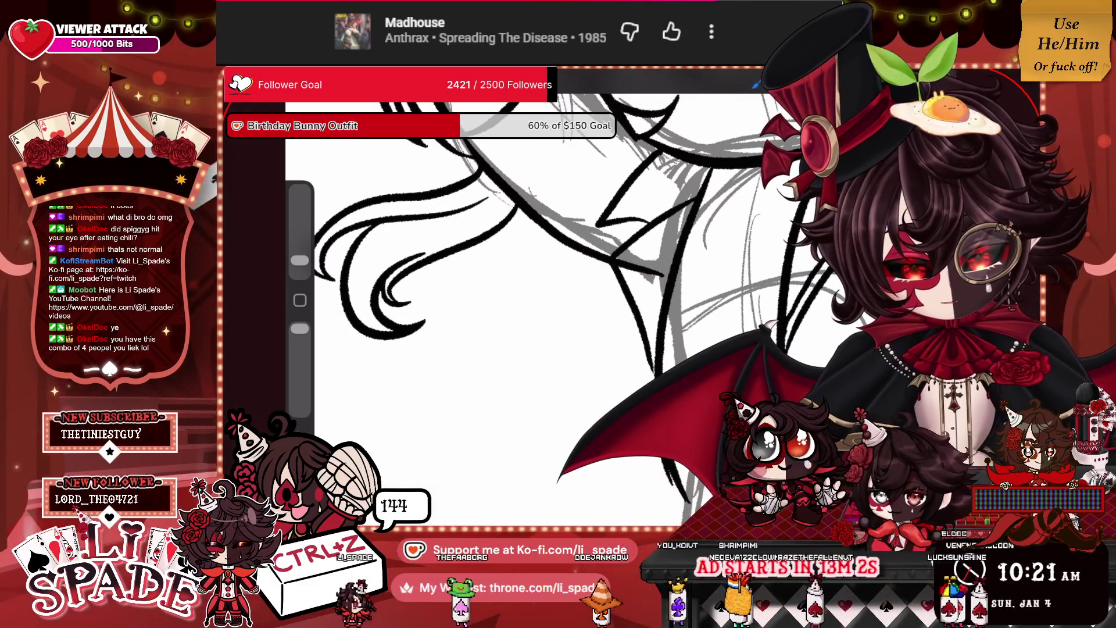
scroll(524, 290, "down", 5)
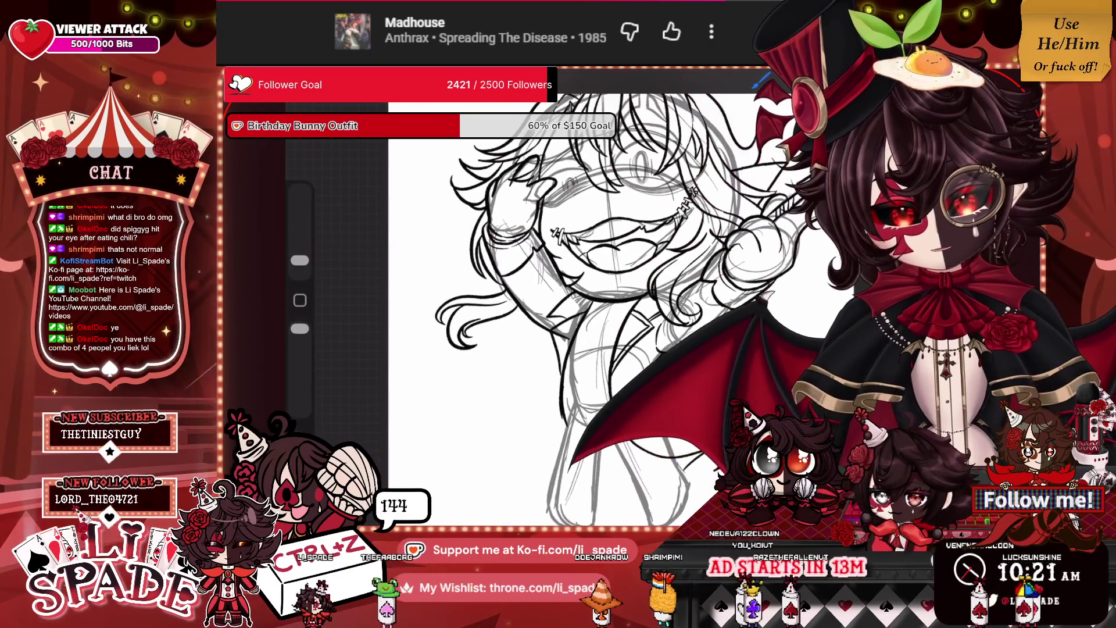
scroll(569, 297, "up", 5)
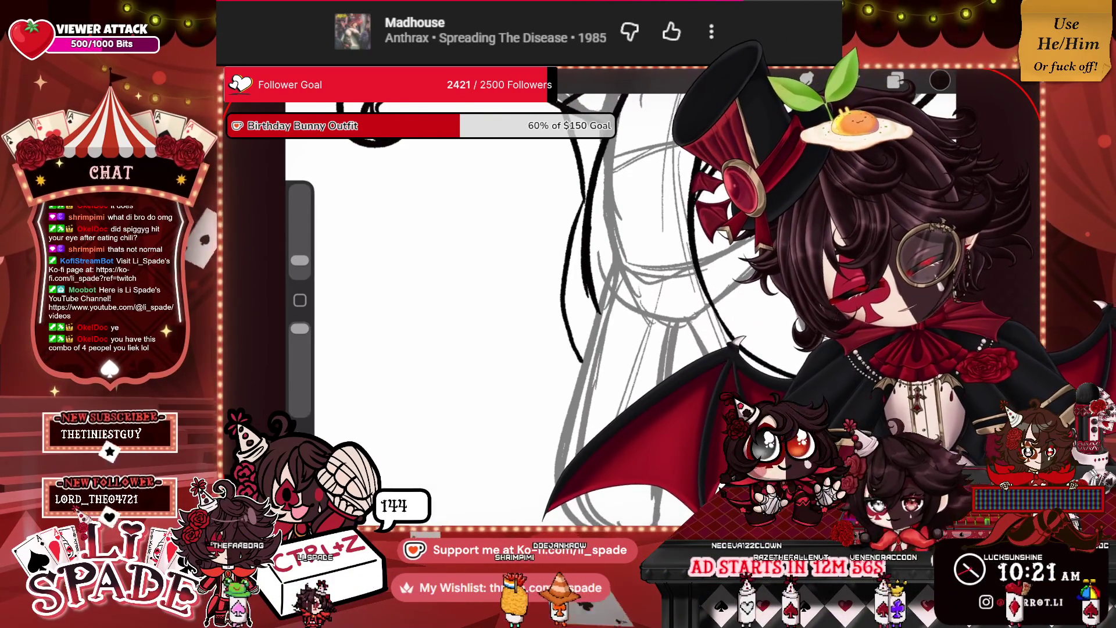
scroll(523, 291, "down", 3)
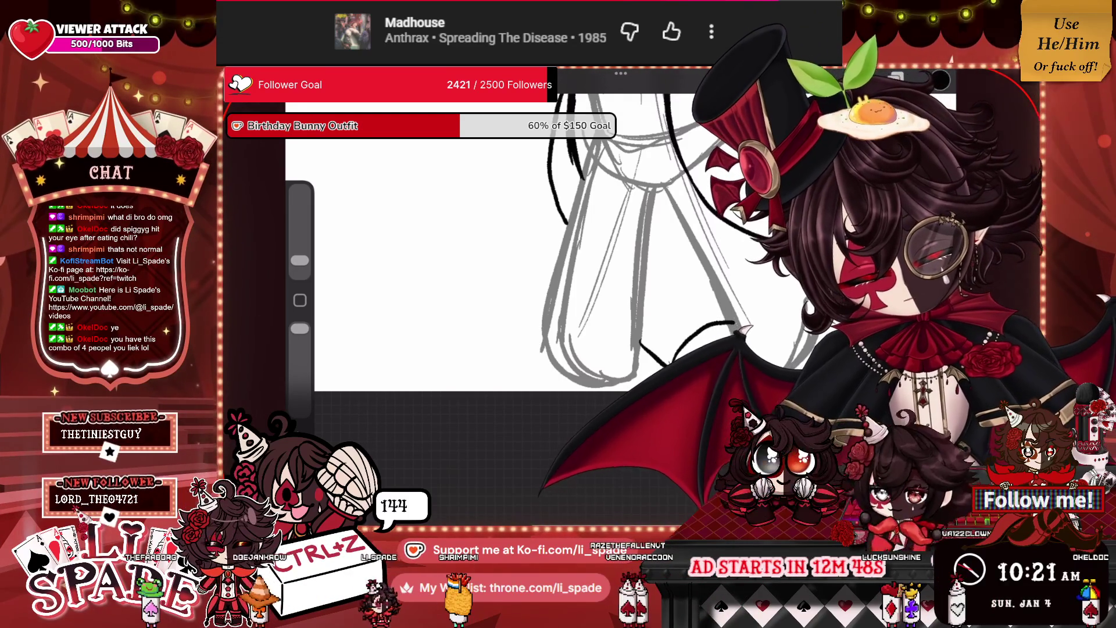
scroll(582, 290, "up", 3)
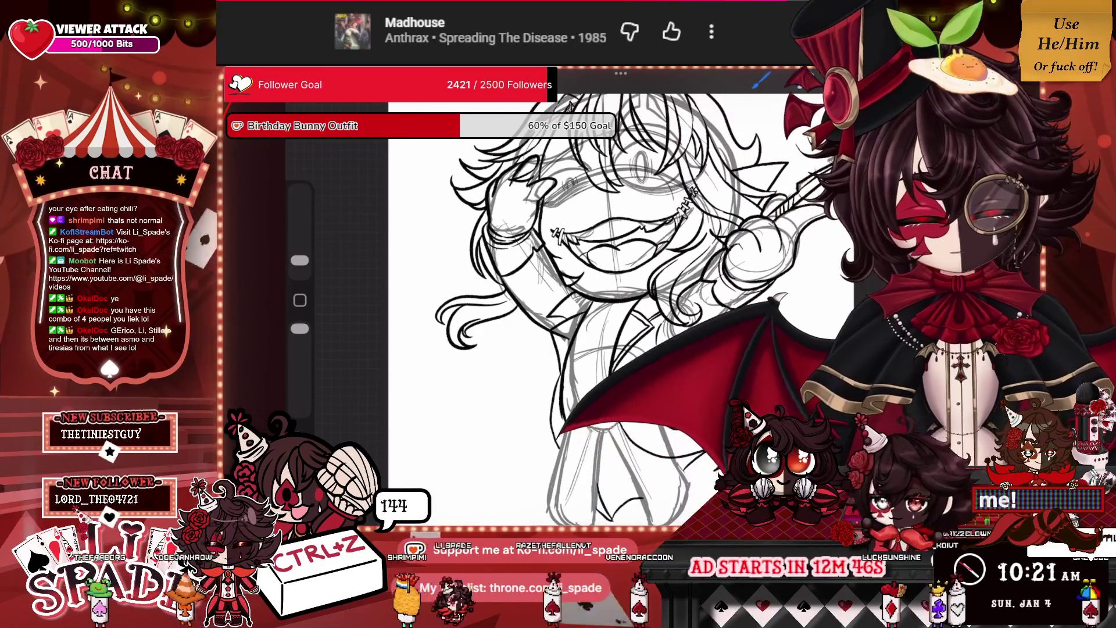
scroll(639, 320, "down", 5)
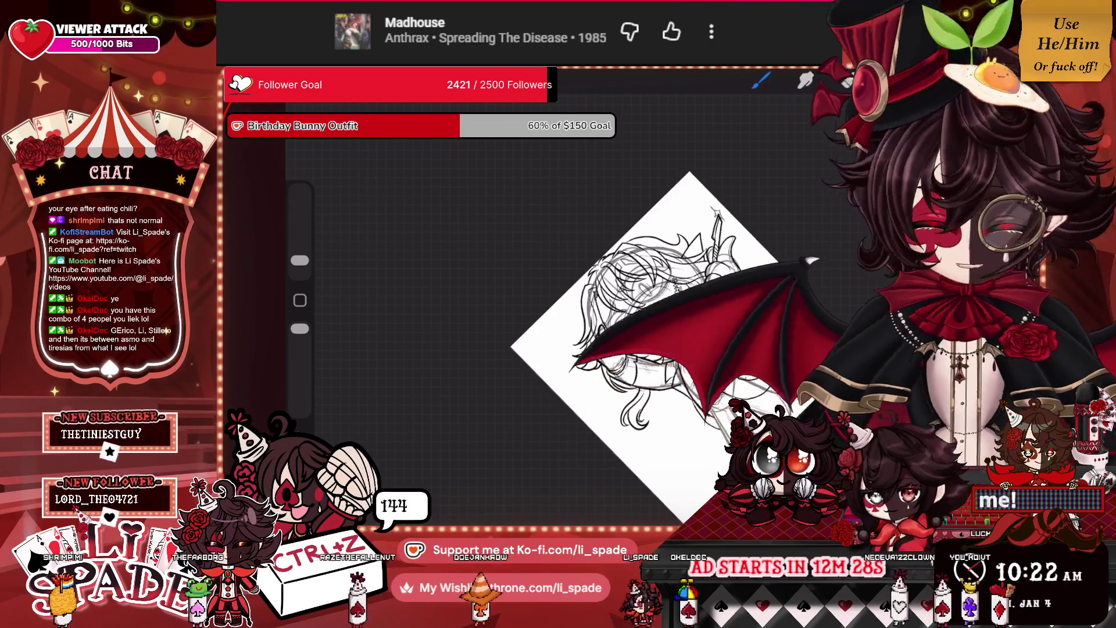
scroll(631, 240, "up", 5)
scroll(631, 263, "up", 5)
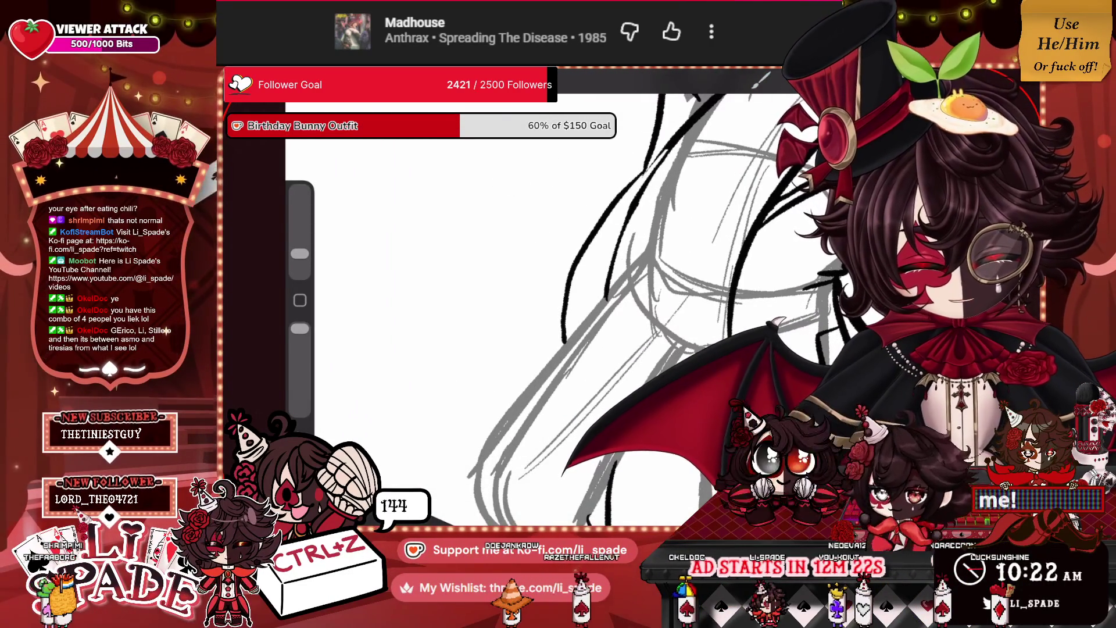
scroll(582, 291, "up", 3)
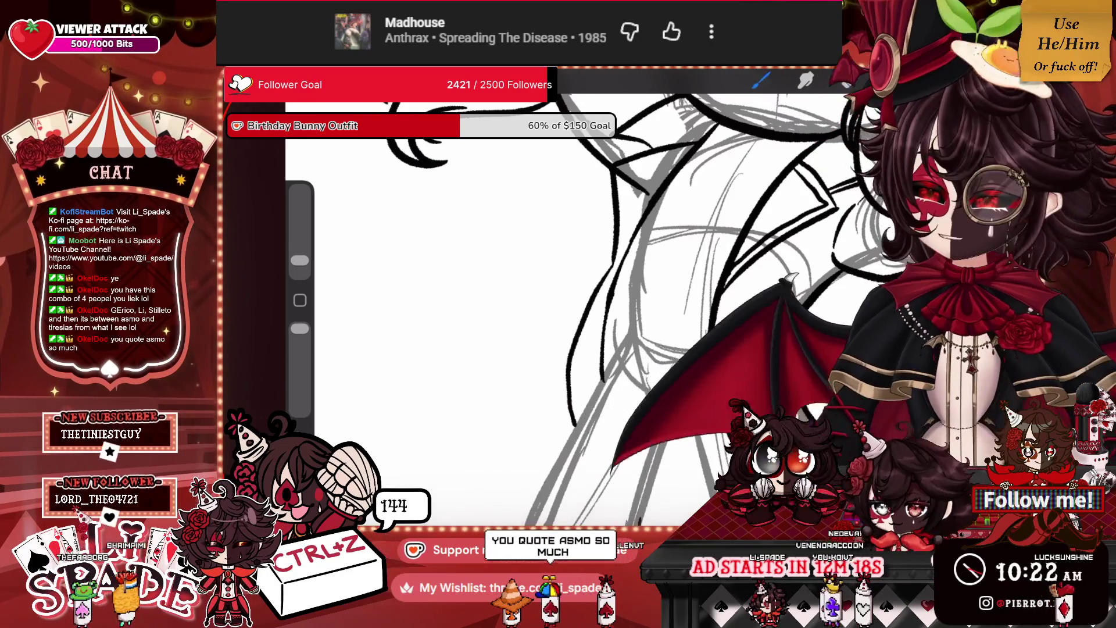
scroll(582, 291, "up", 3)
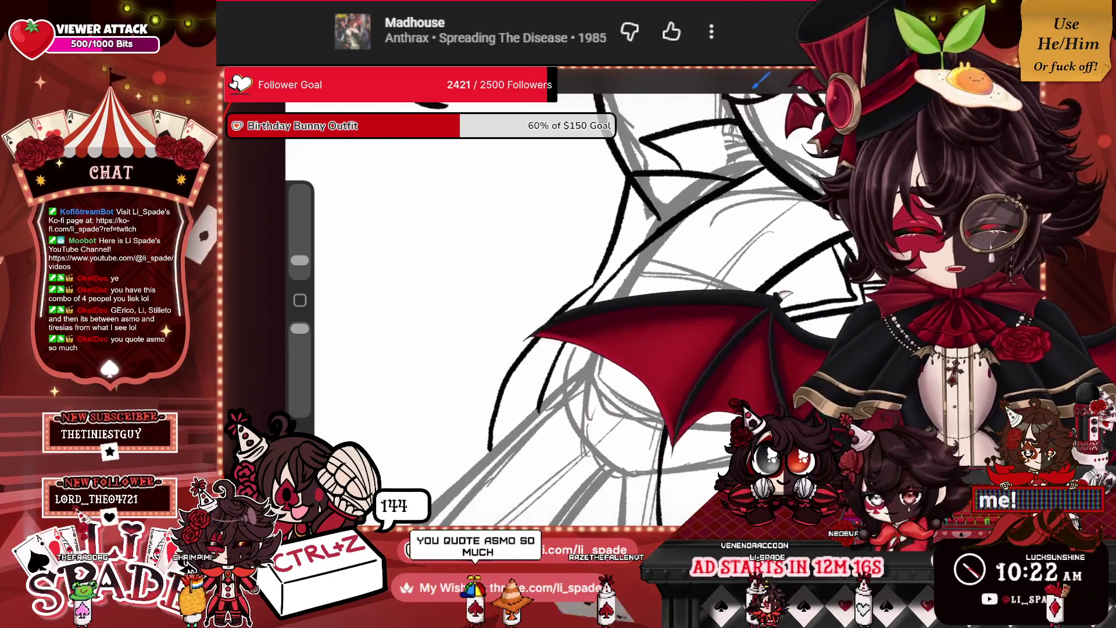
scroll(582, 291, "up", 3)
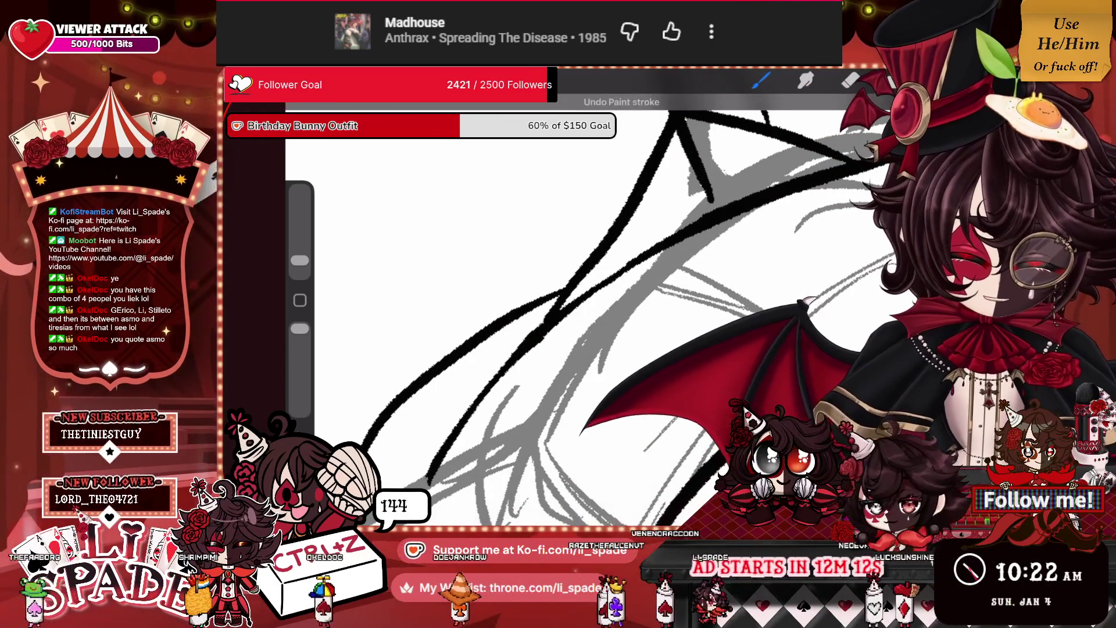
scroll(581, 291, "down", 3)
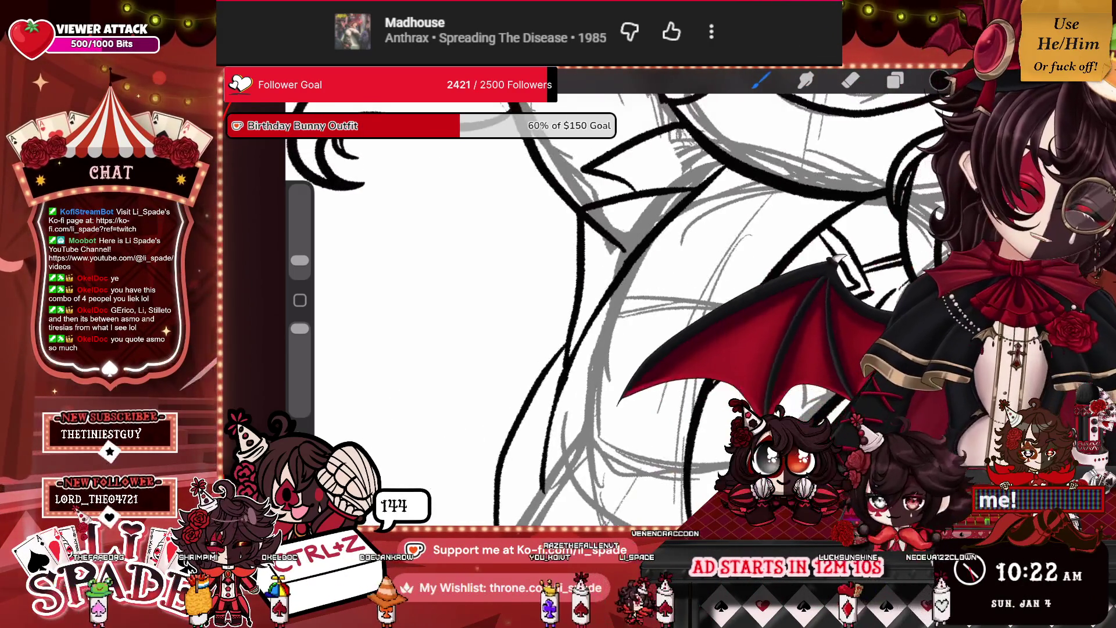
scroll(581, 291, "down", 2)
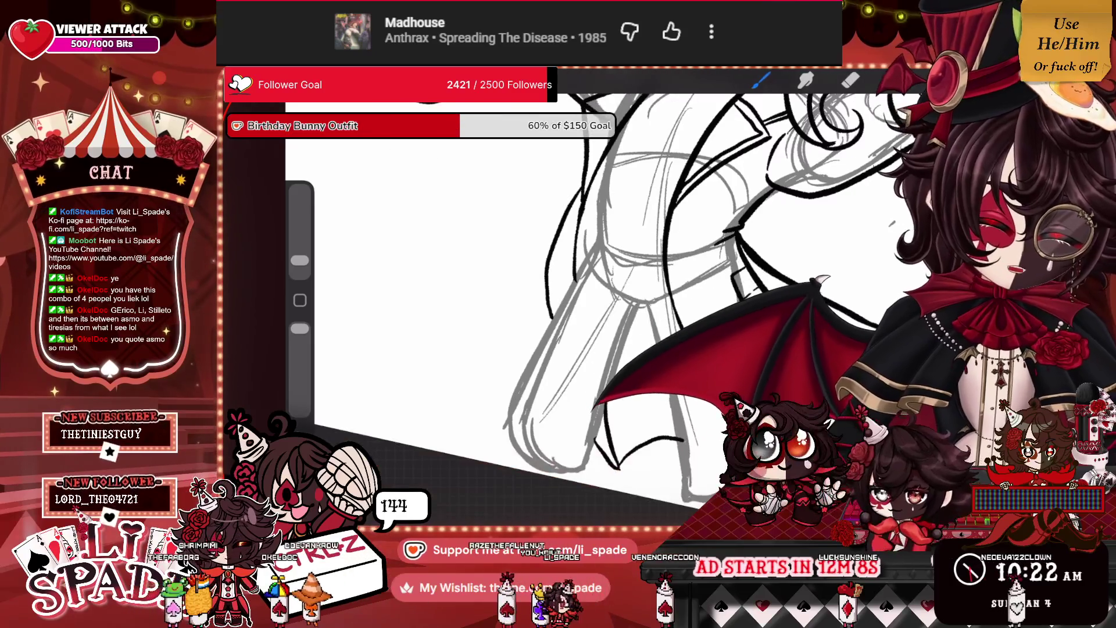
scroll(582, 291, "down", 2)
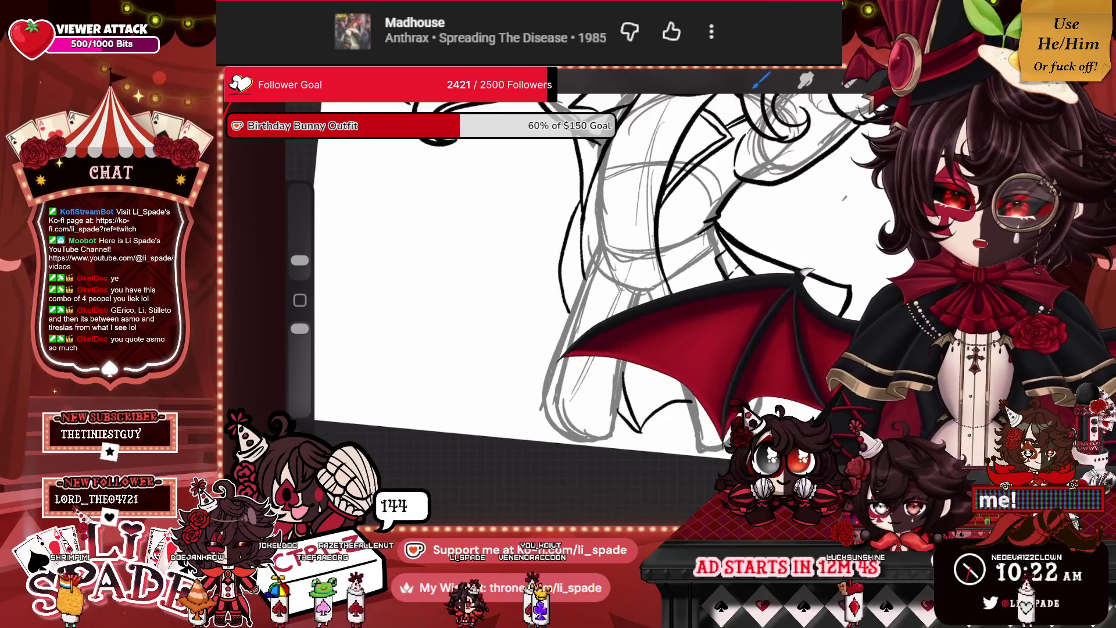
scroll(581, 291, "up", 5)
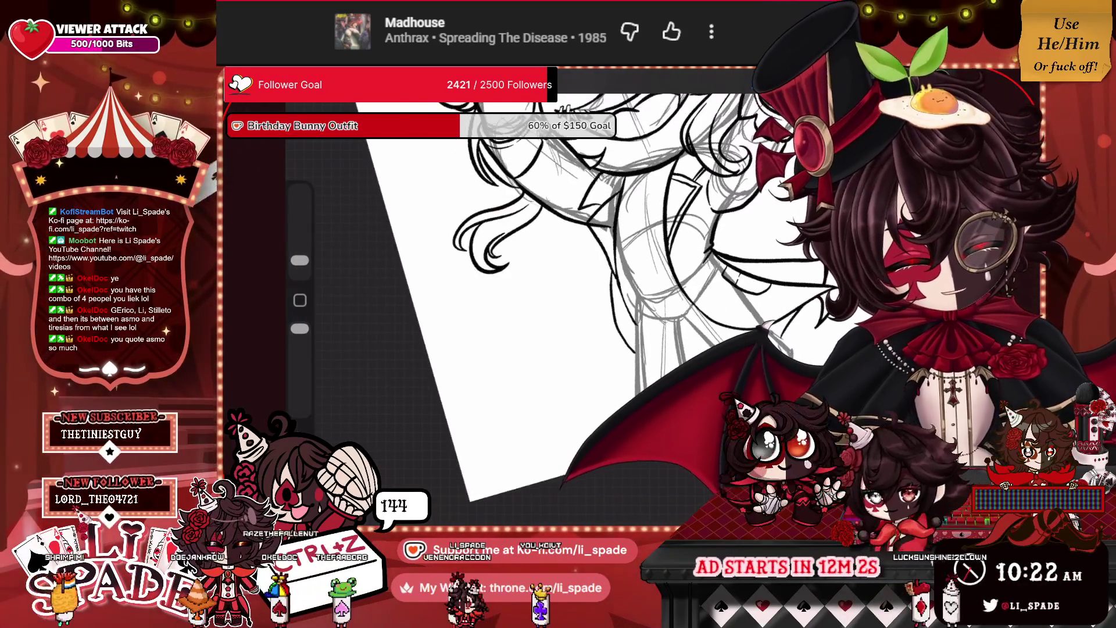
scroll(523, 291, "up", 5)
left_click(776, 85)
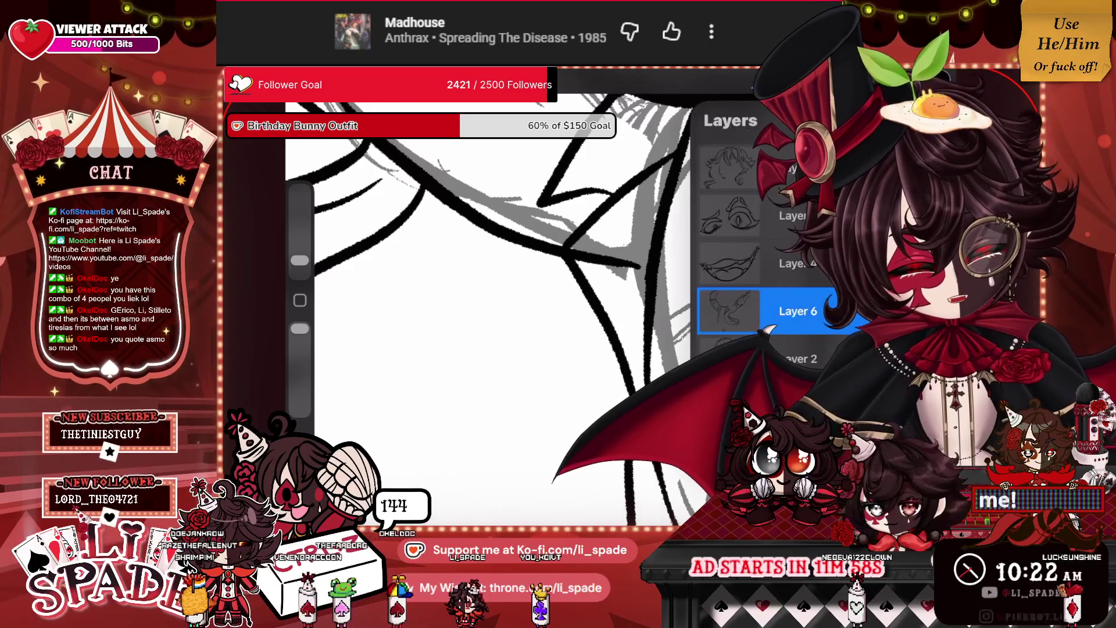
Close the layers list, select the brush, and recheck that Layer 6 is active
left_click(777, 84)
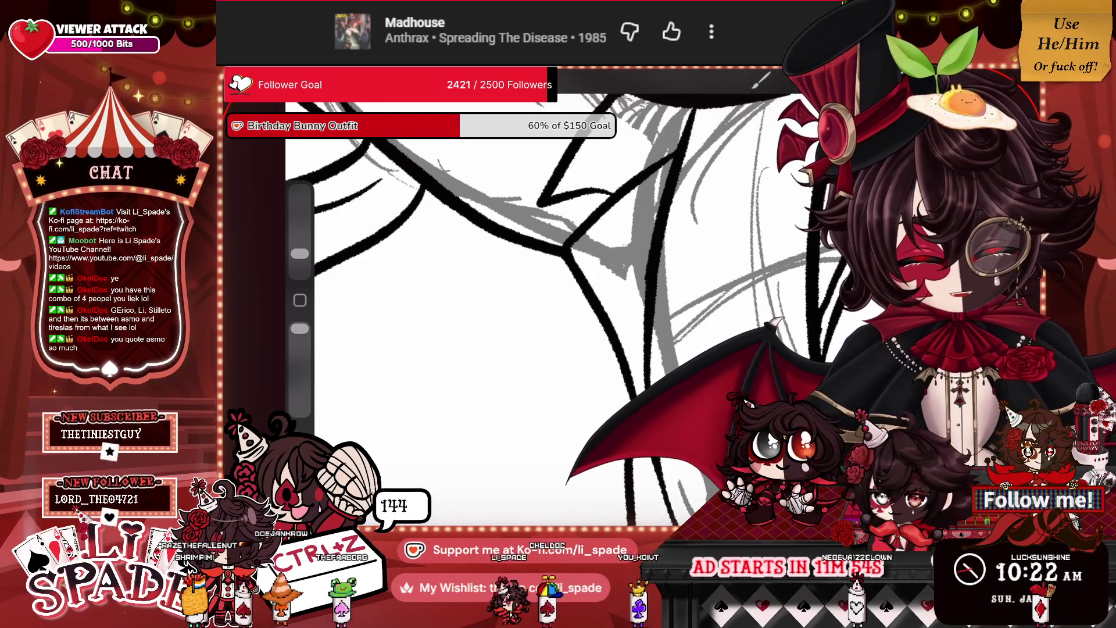
scroll(558, 290, "up", 1)
left_click(760, 80)
left_click(848, 80)
left_click(849, 80)
left_click(849, 81)
left_click(849, 80)
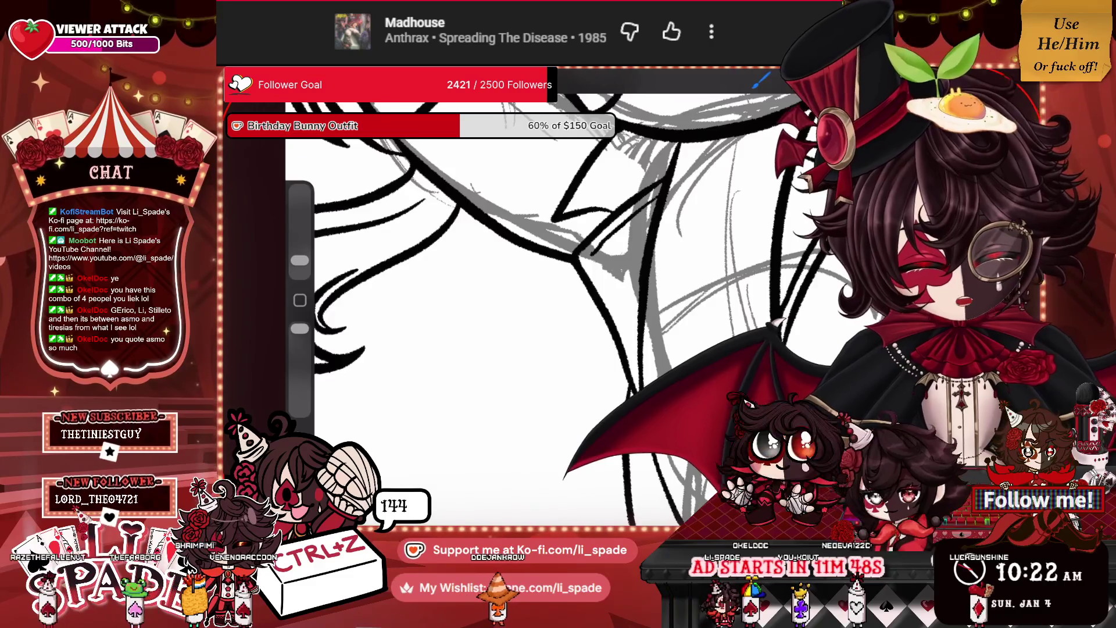
Zoom around the canvas and bring up the layers list again
scroll(558, 291, "up", 2)
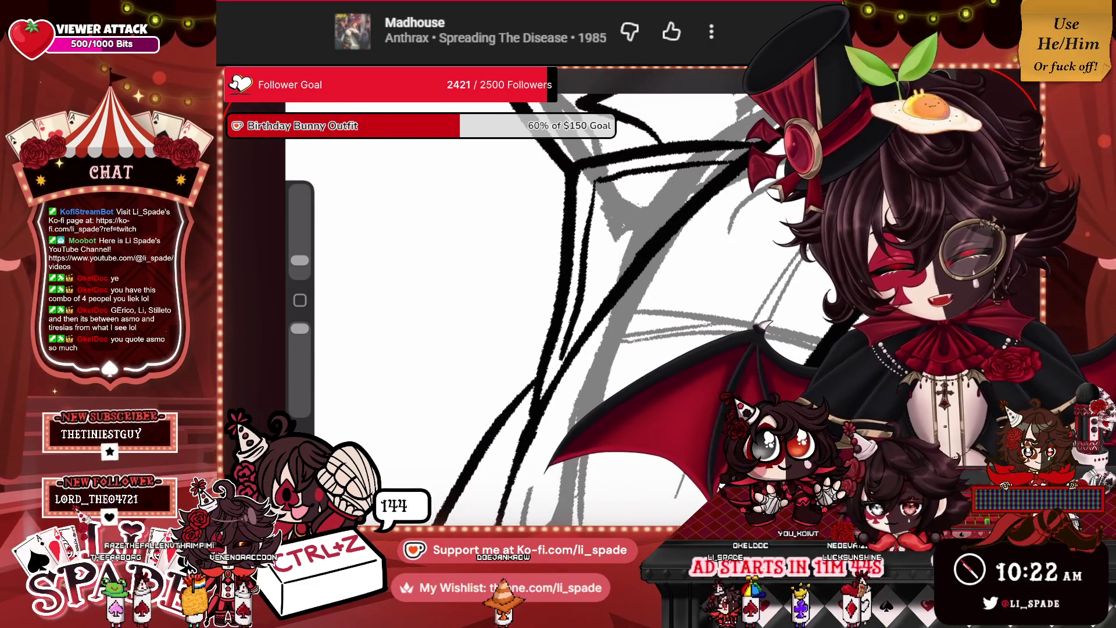
scroll(558, 291, "up", 2)
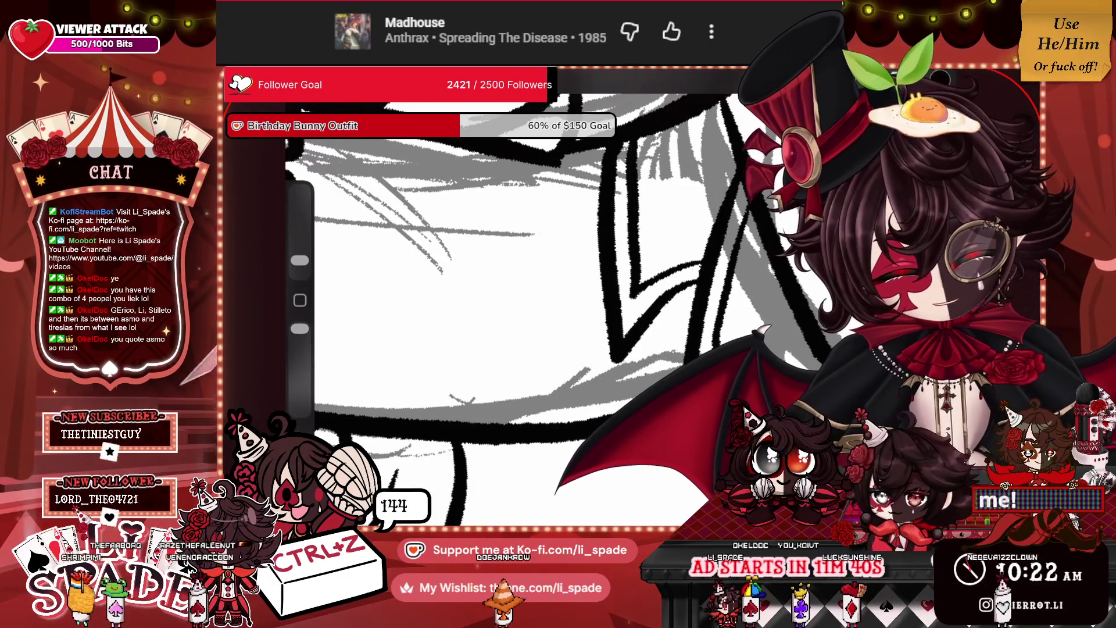
scroll(559, 291, "down", 3)
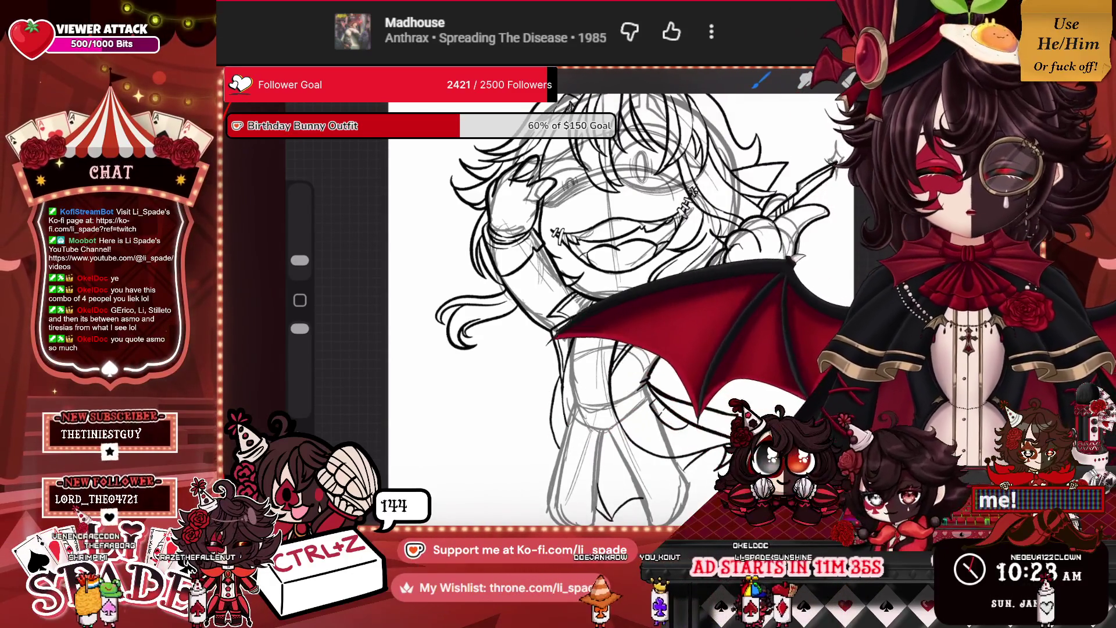
key("l")
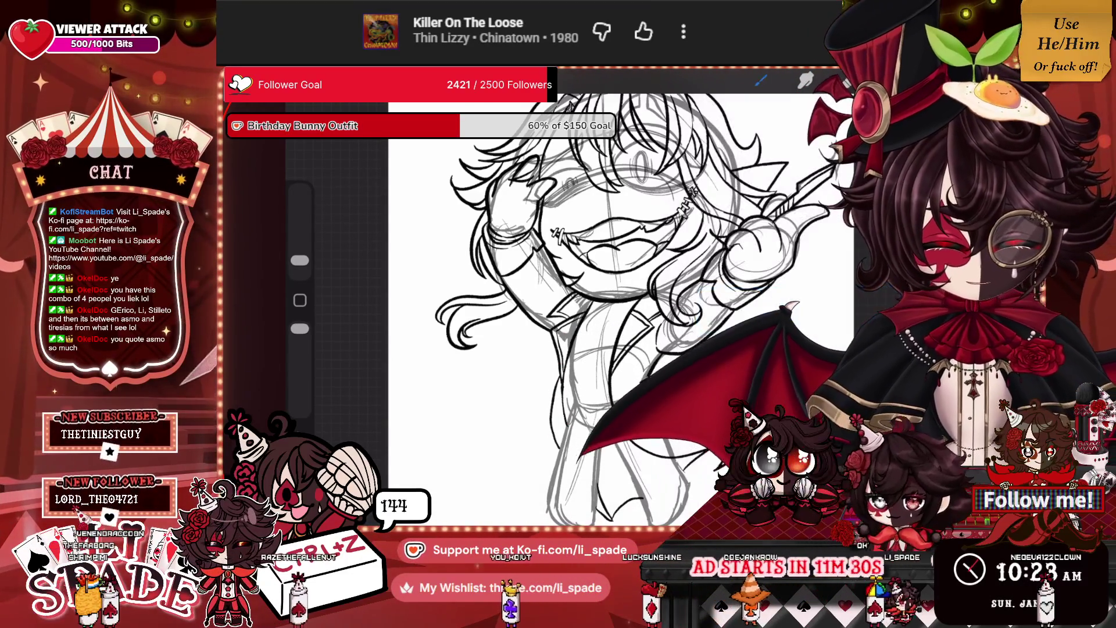
scroll(558, 290, "up", 3)
scroll(559, 290, "up", 3)
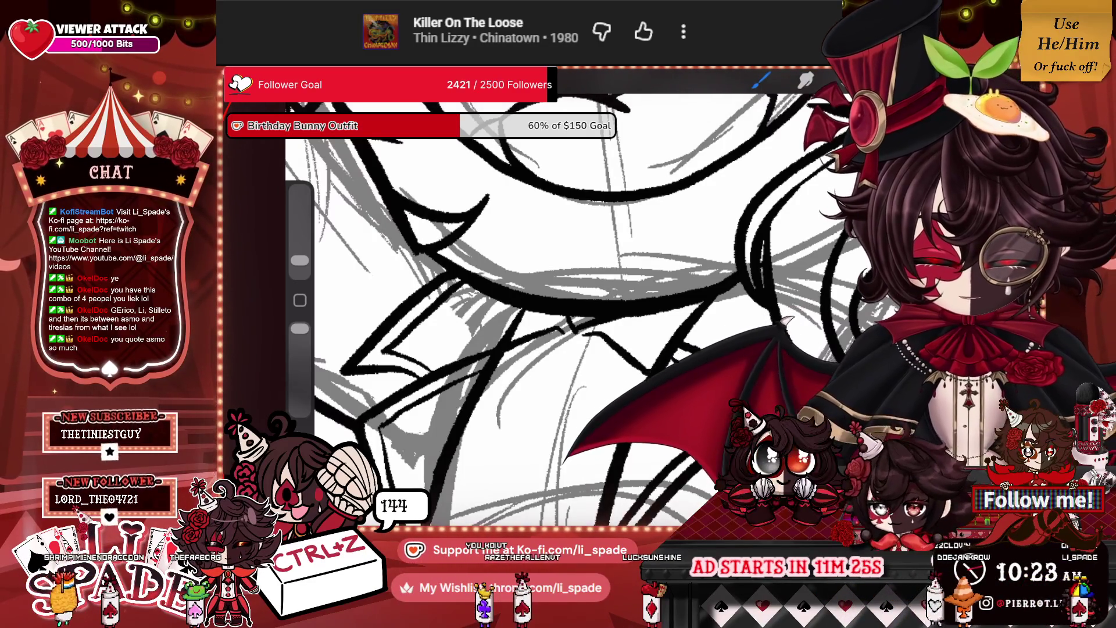
scroll(558, 291, "down", 2)
scroll(559, 291, "down", 2)
scroll(559, 291, "down", 2)
scroll(558, 290, "down", 2)
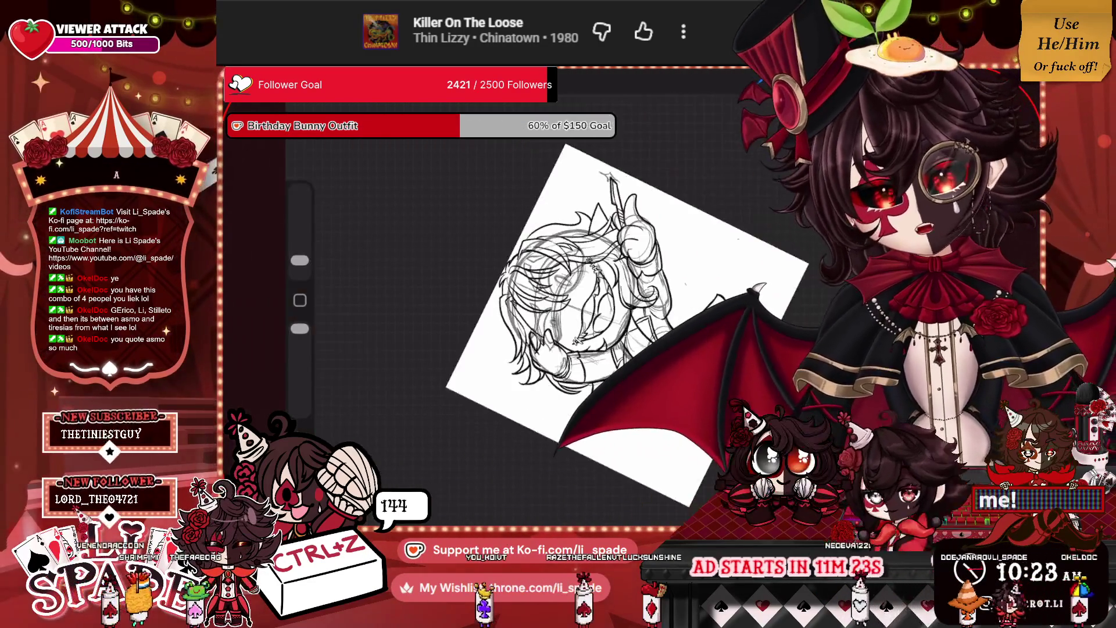
scroll(652, 325, "up", 1)
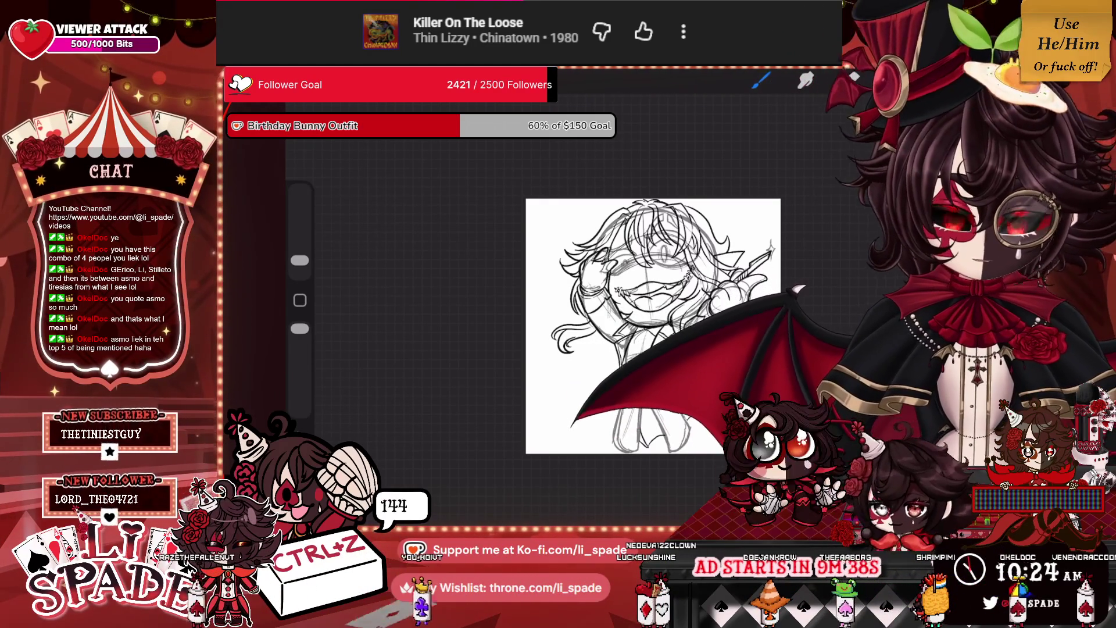
scroll(582, 290, "up", 10)
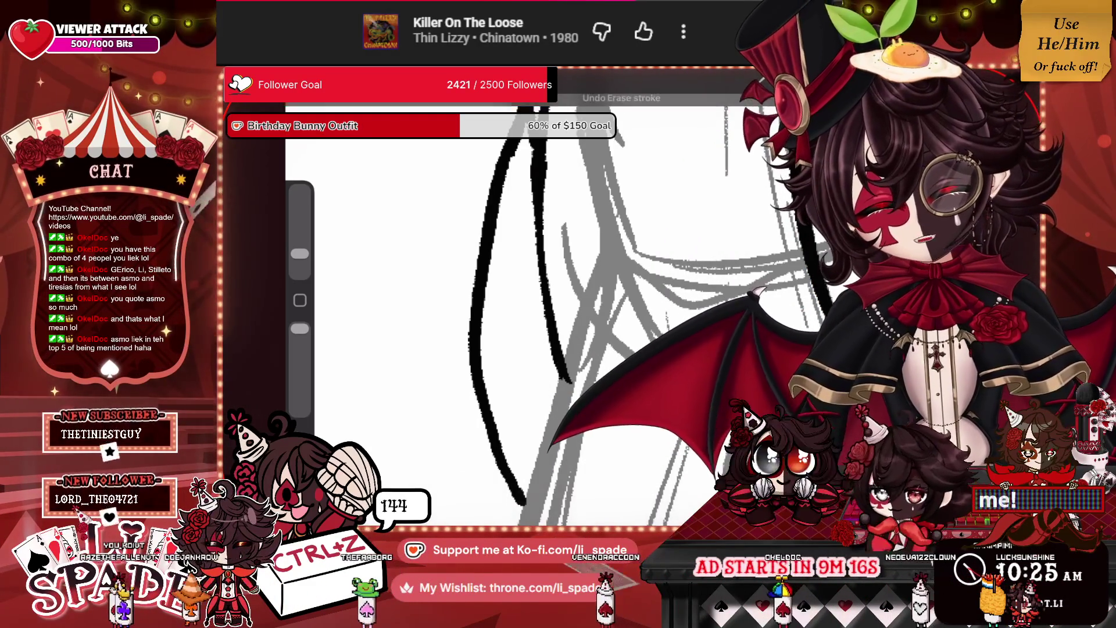
scroll(523, 291, "down", 5)
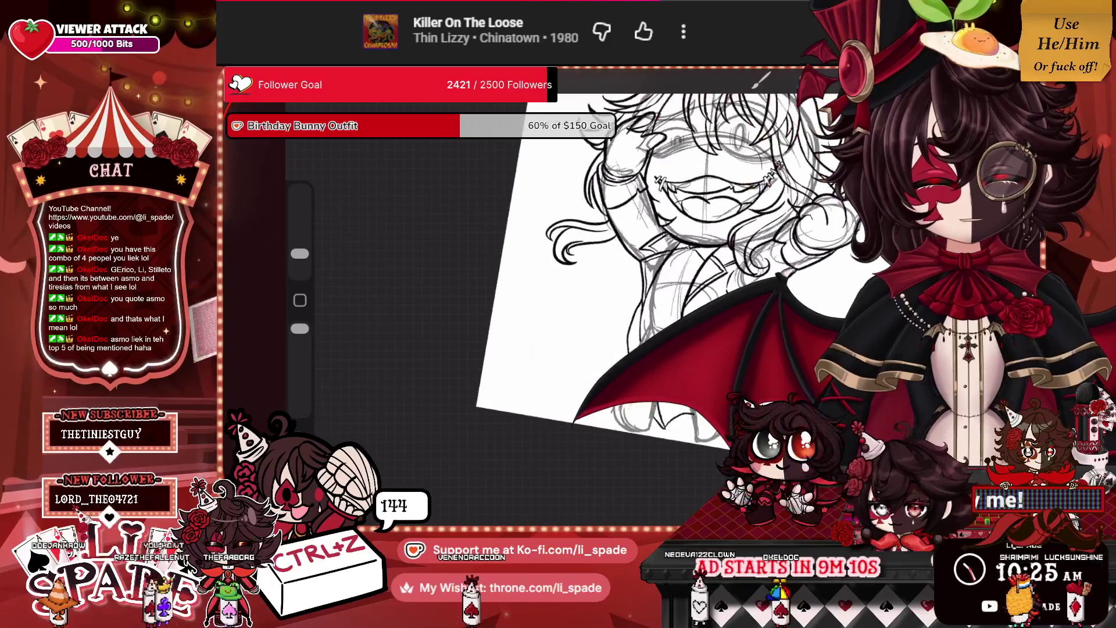
scroll(639, 263, "up", 2)
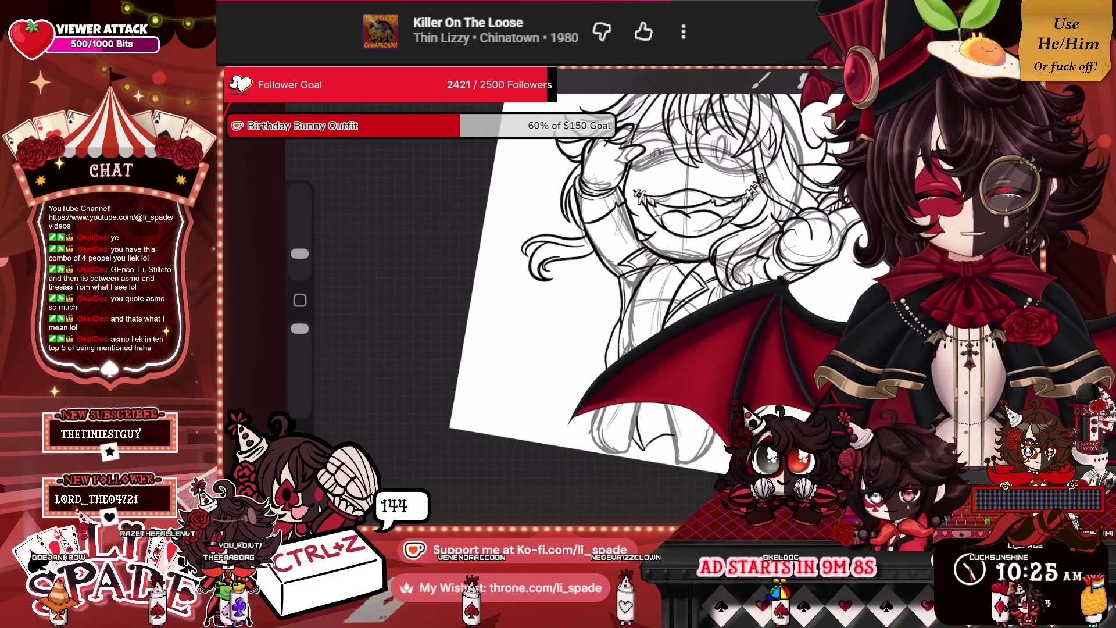
key("l")
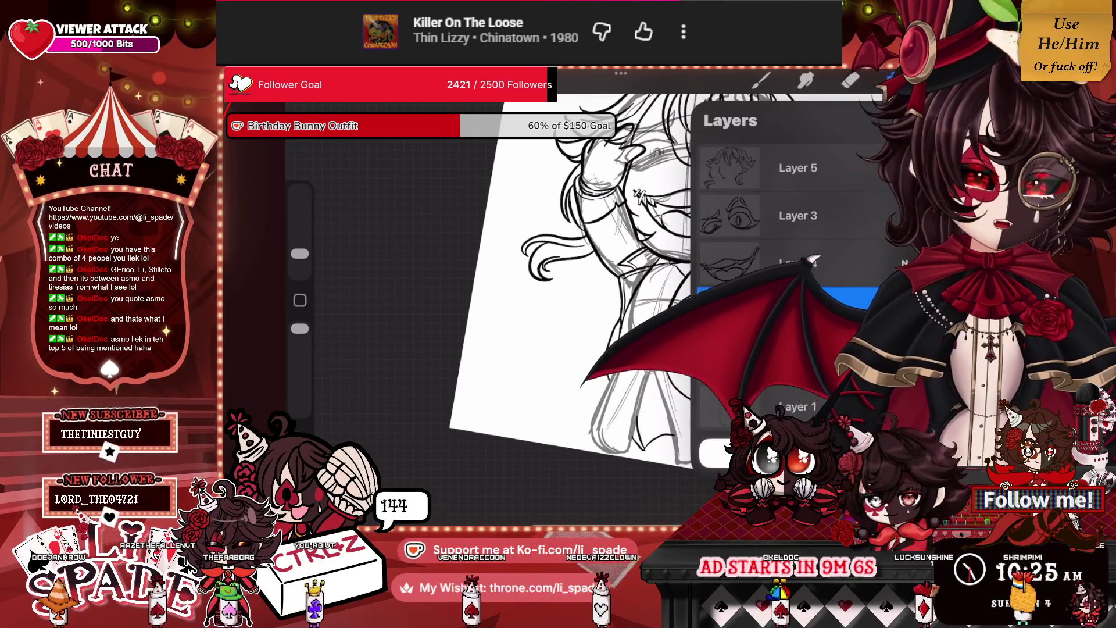
scroll(797, 233, "down", 1)
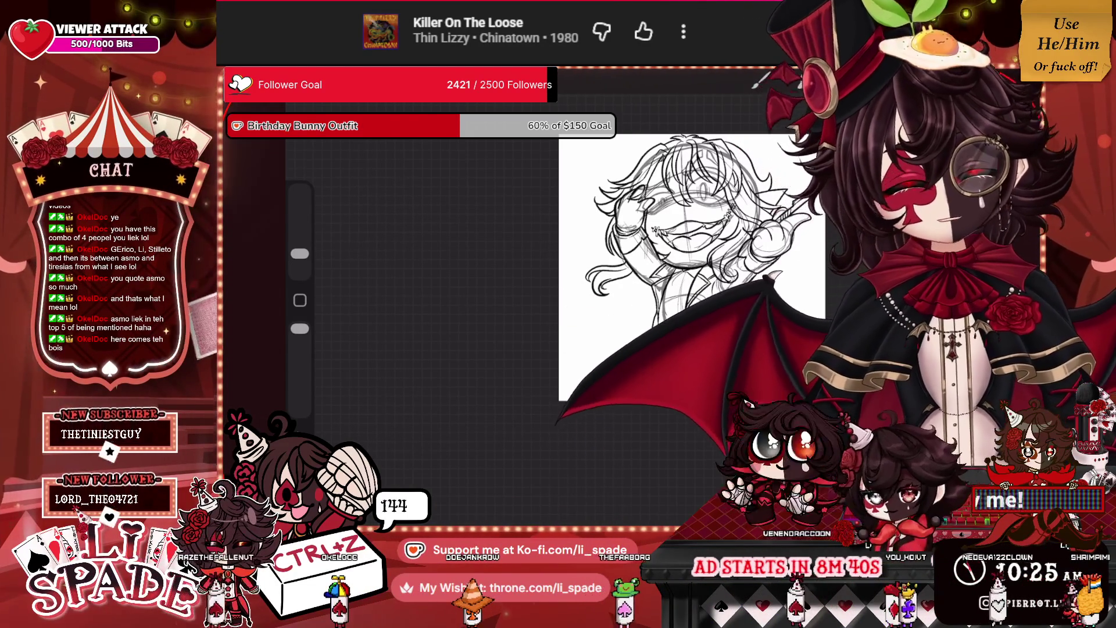
Toggle the layers list to compare the ink with the grey sketch
key("l")
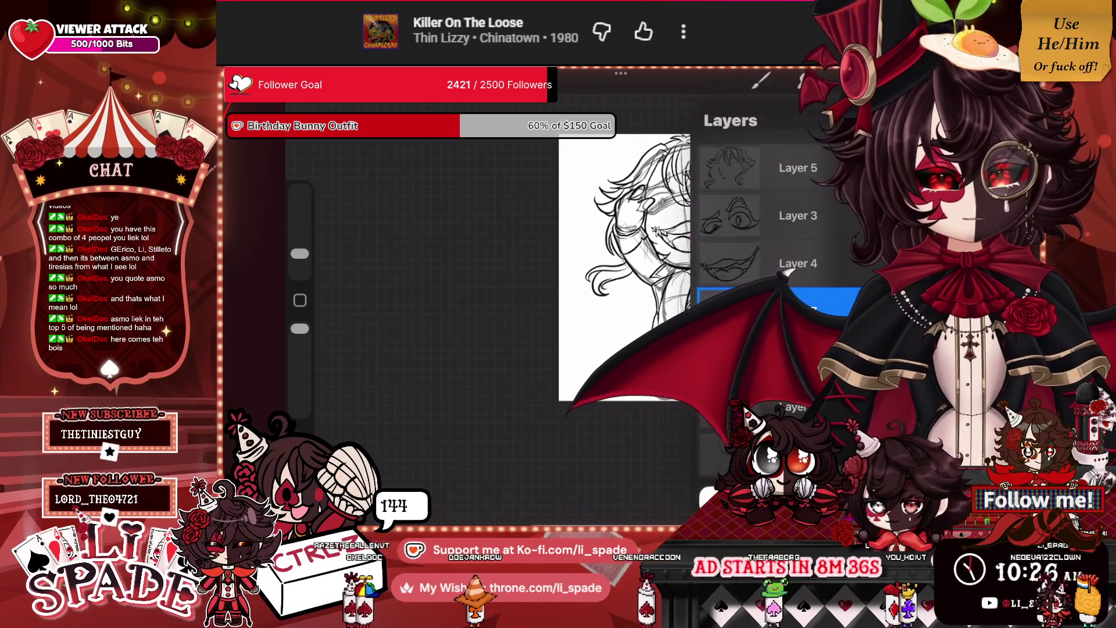
key("l")
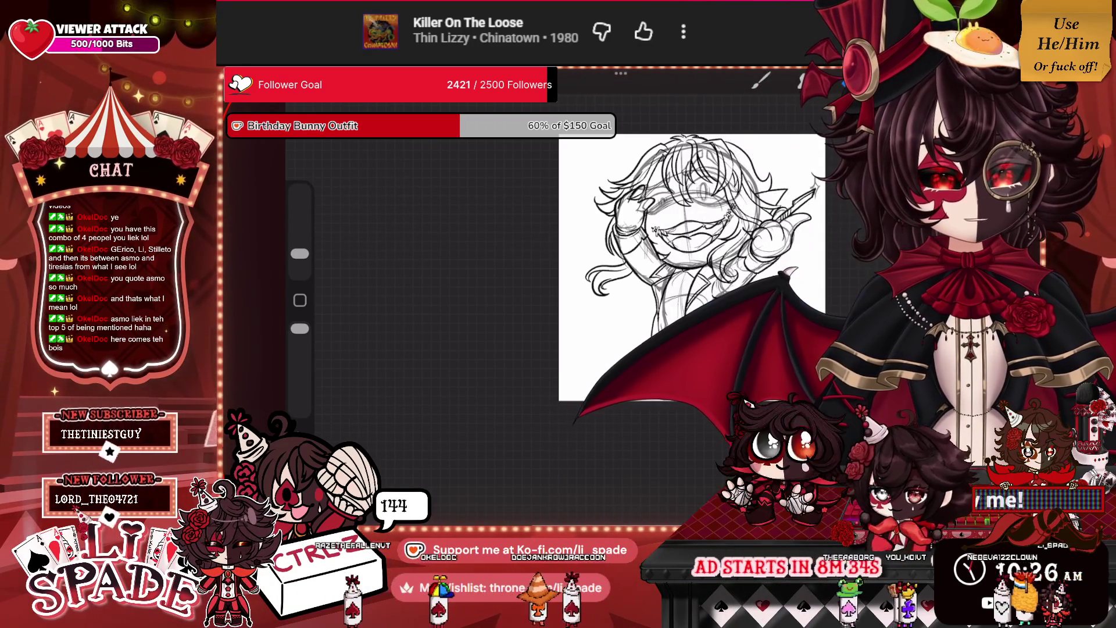
key("l")
key("l")
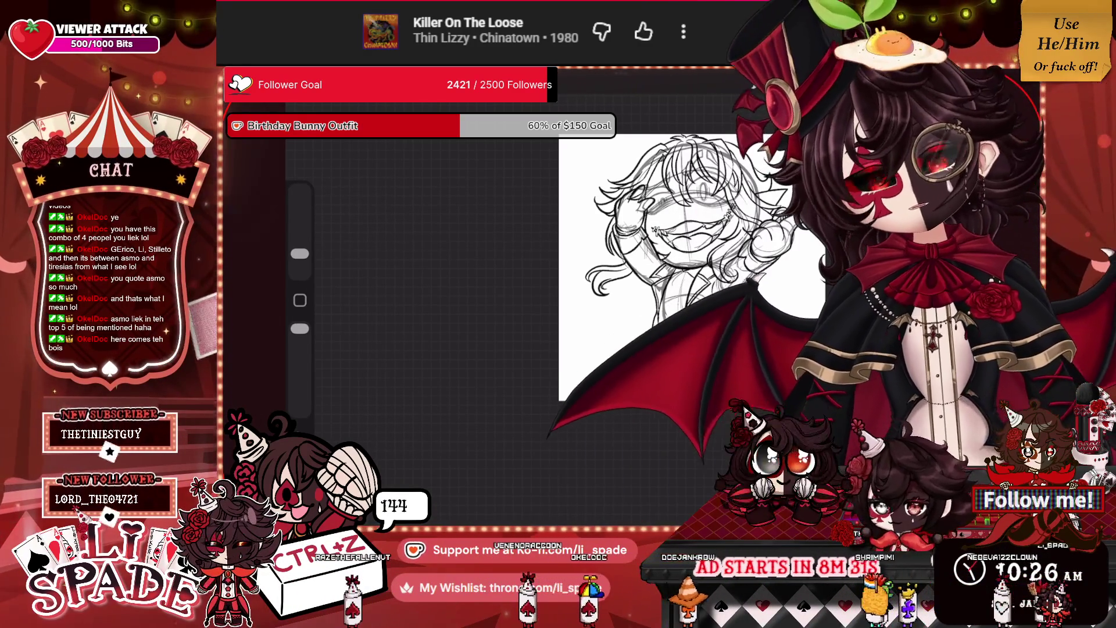
scroll(657, 192, "up", 10)
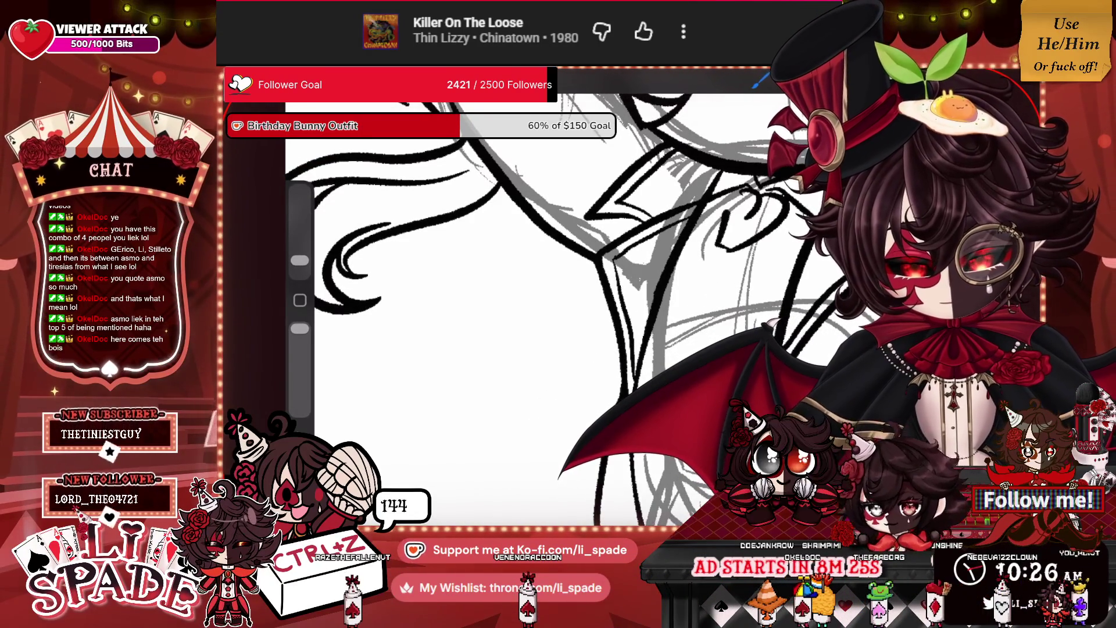
scroll(582, 290, "down", 5)
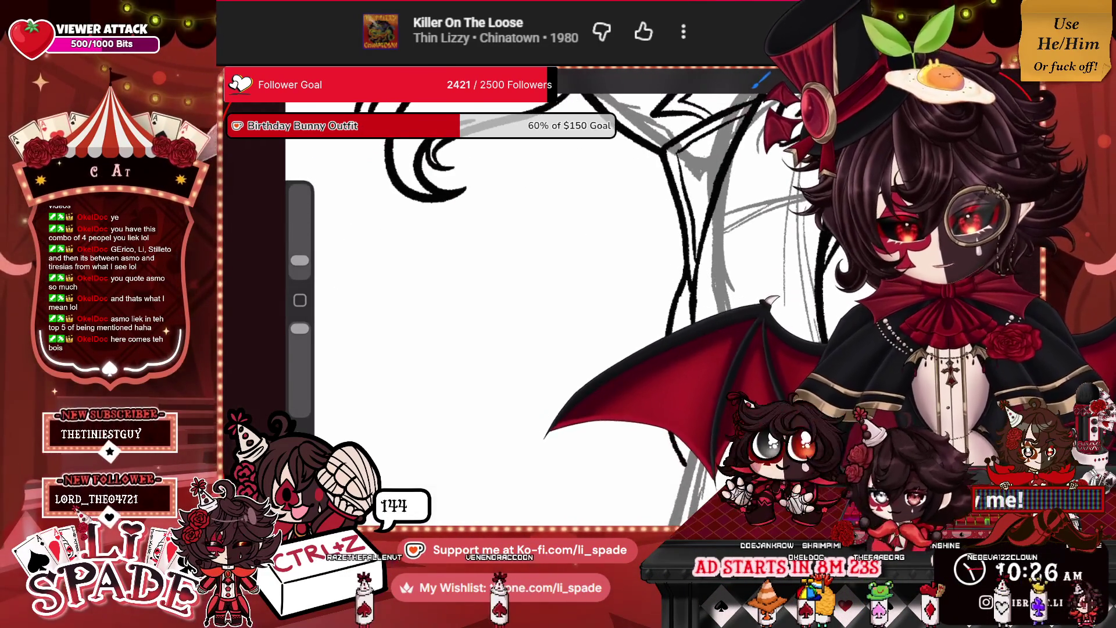
Undo a long diagonal stroke and a stray mark, then ink a curved black hair line
left_click_drag(541, 318, 785, 192)
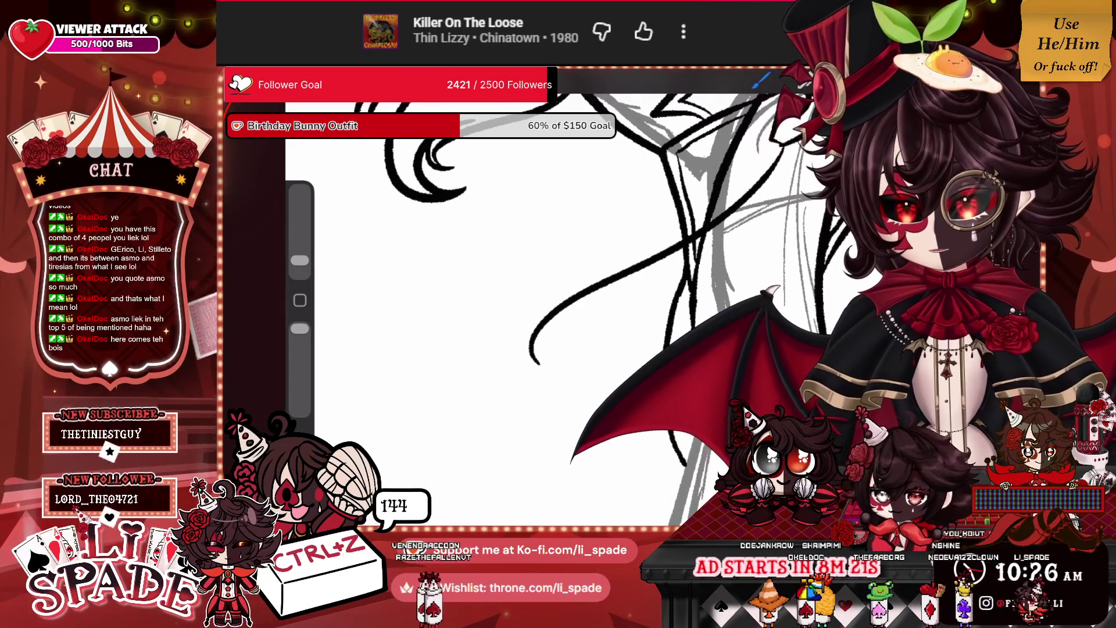
key("ctrl+z")
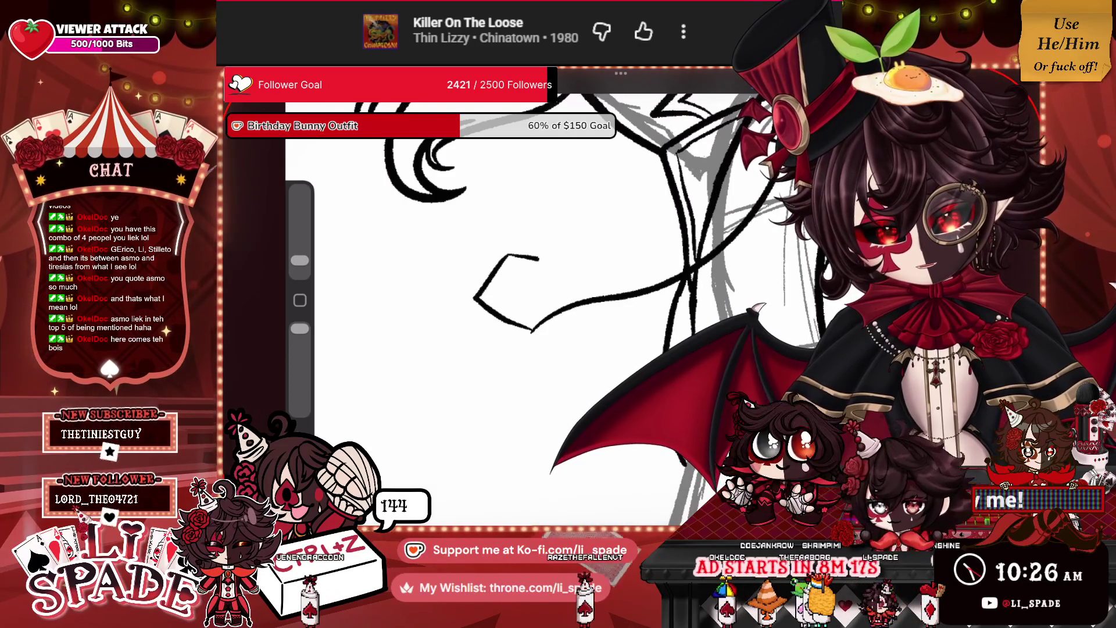
scroll(582, 290, "down", 3)
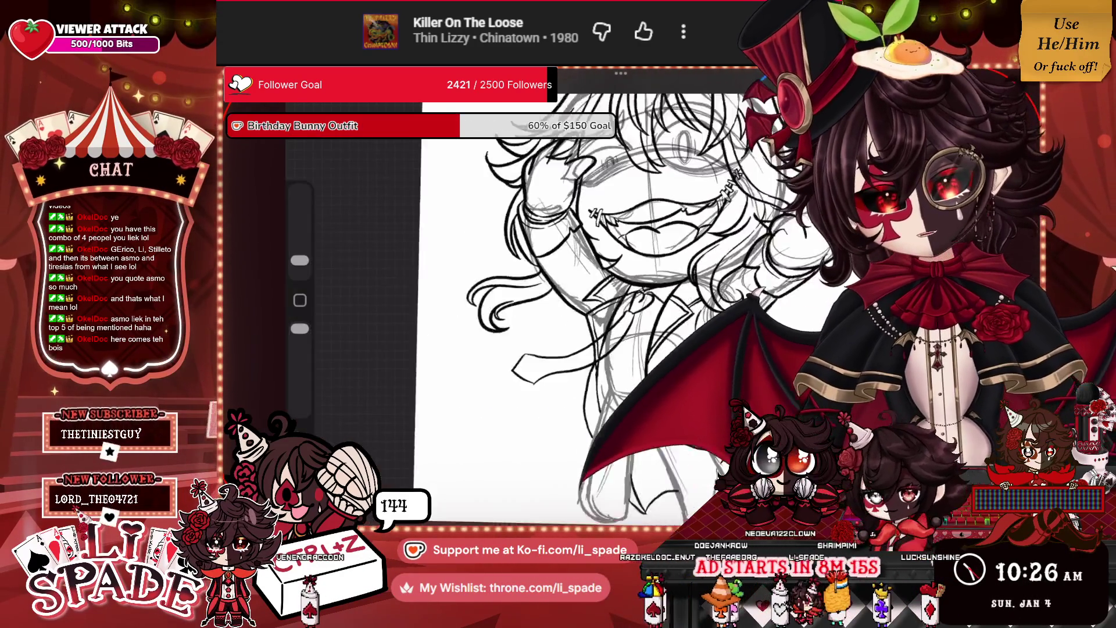
key("ctrl+z")
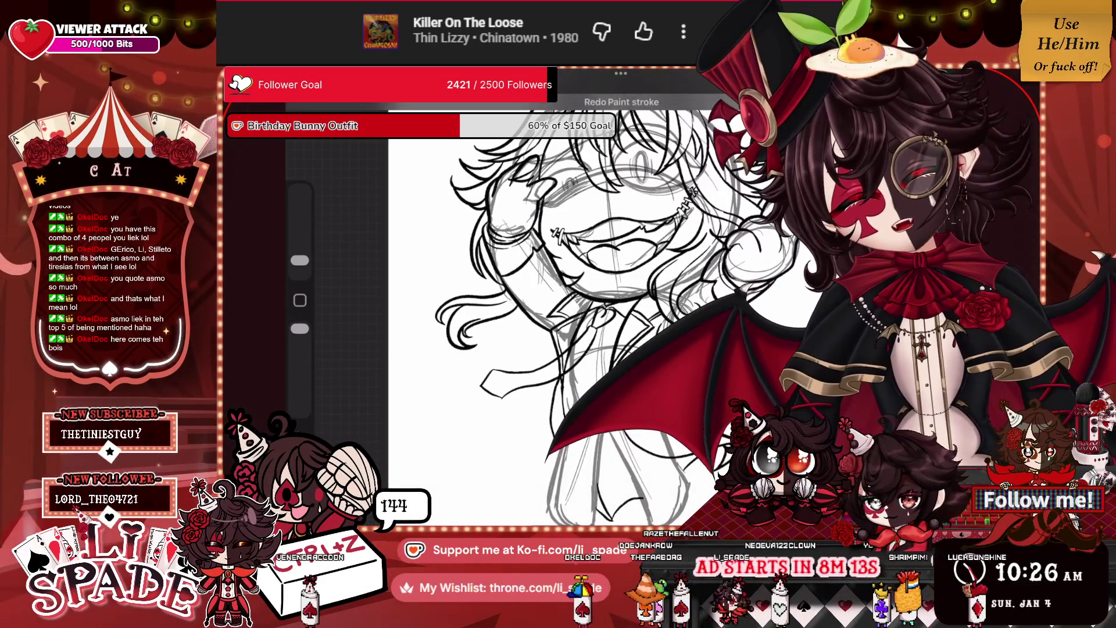
scroll(523, 262, "up", 5)
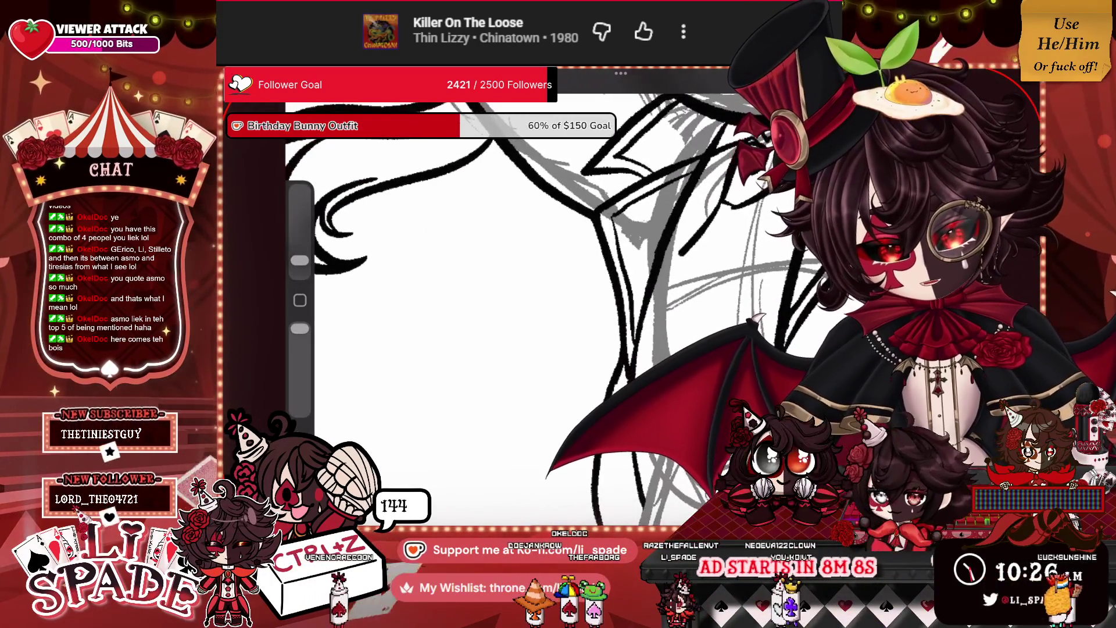
left_click_drag(419, 367, 611, 297)
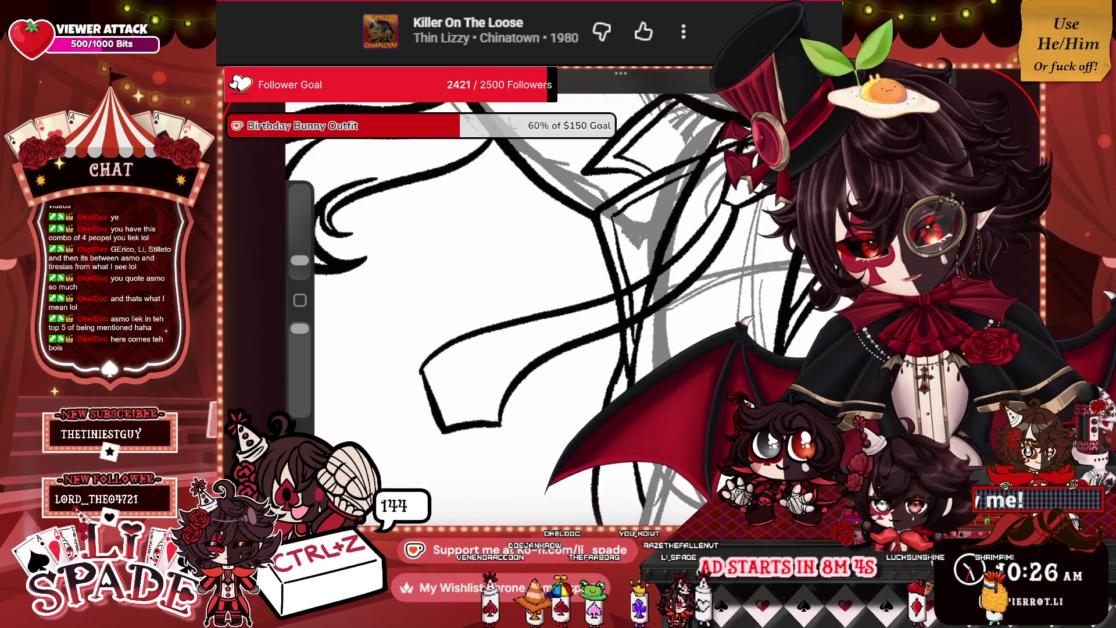
Nudge the brush size up and back down, then open the Brush Library on The Rusty Nib
scroll(582, 290, "down", 5)
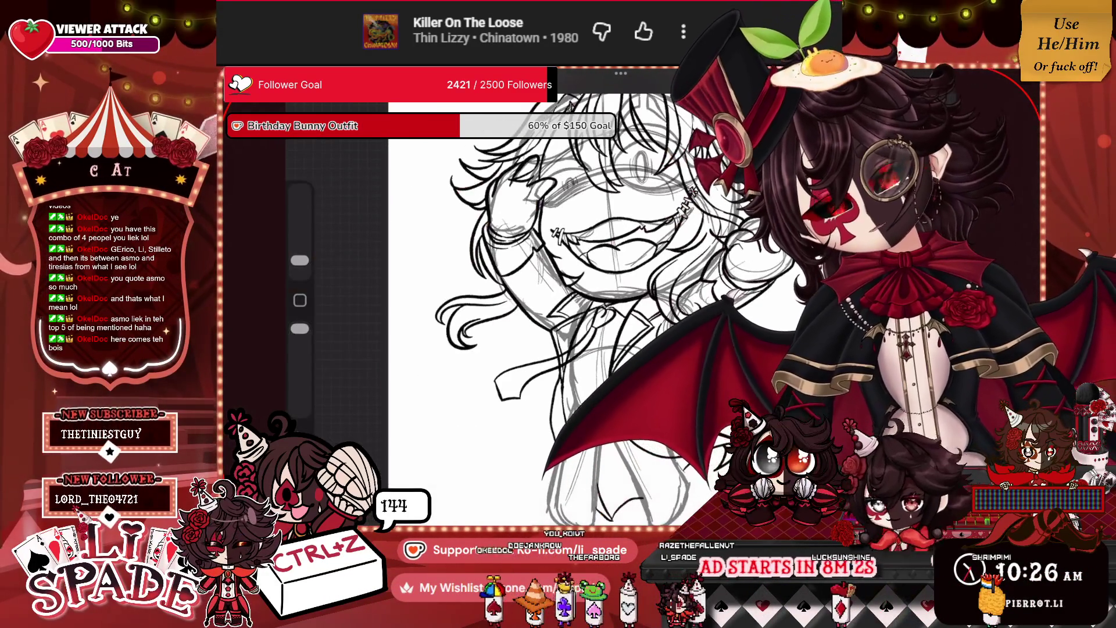
scroll(523, 291, "up", 5)
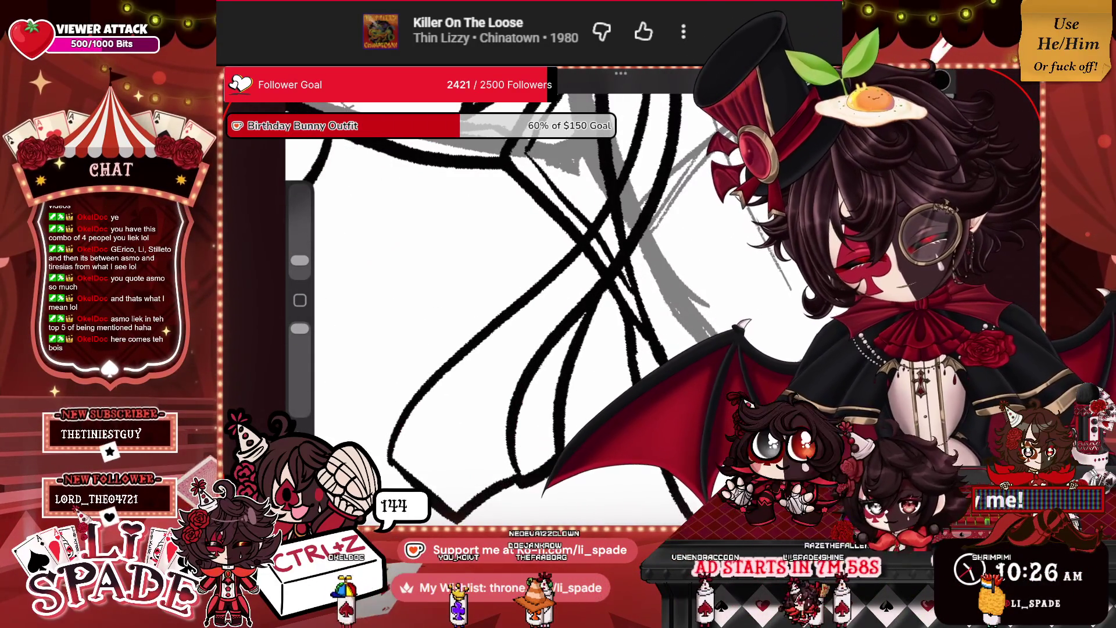
left_click_drag(299, 261, 298, 254)
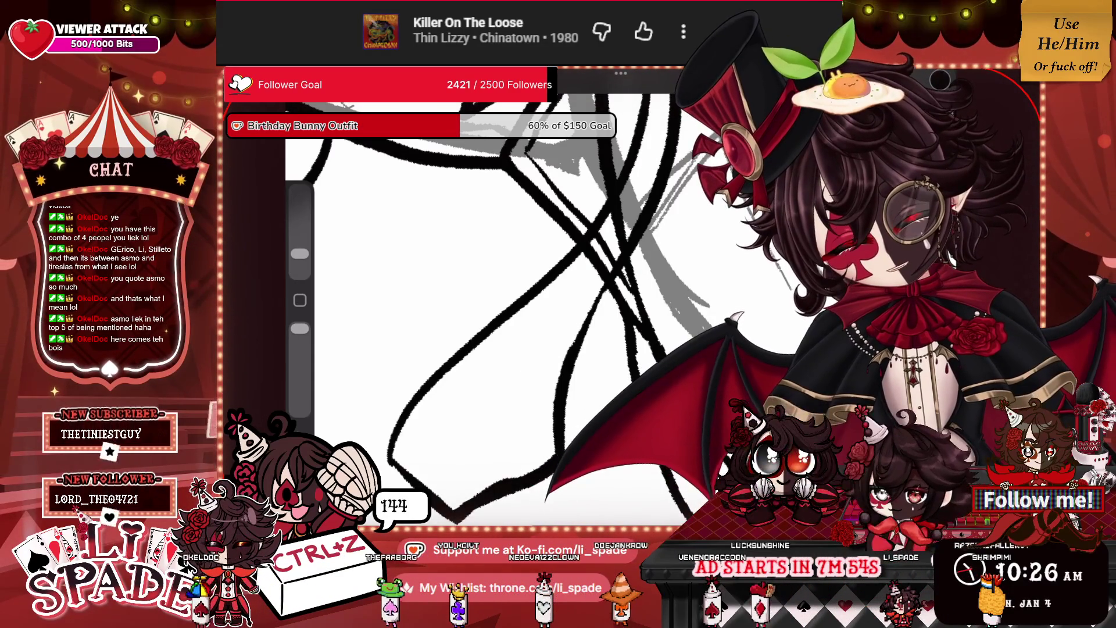
scroll(524, 290, "down", 3)
scroll(523, 290, "down", 3)
scroll(523, 290, "up", 3)
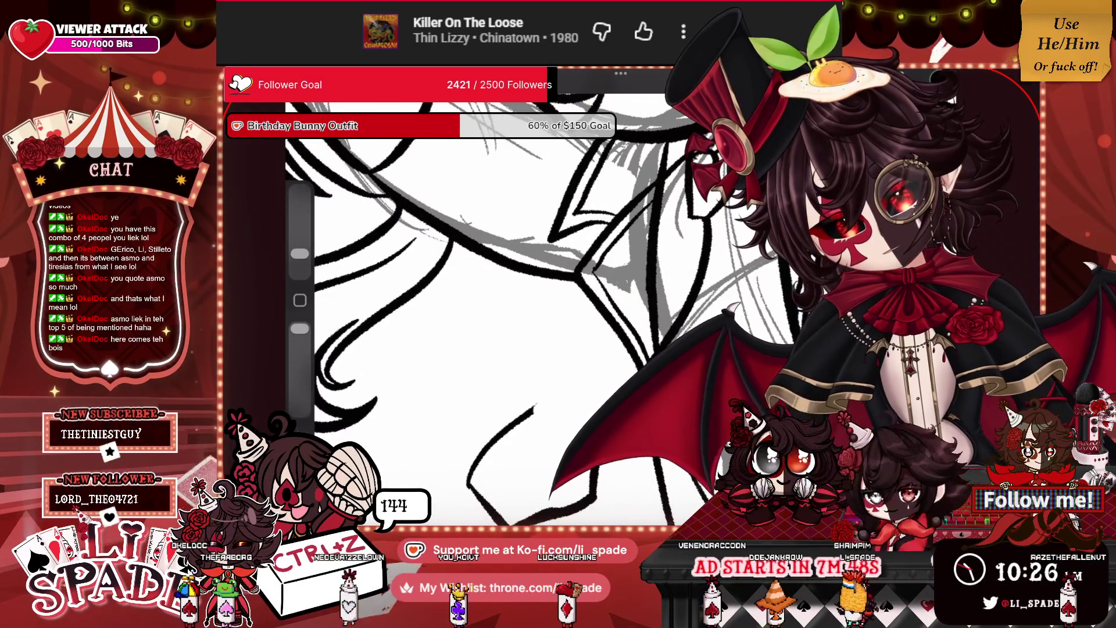
left_click_drag(300, 254, 299, 260)
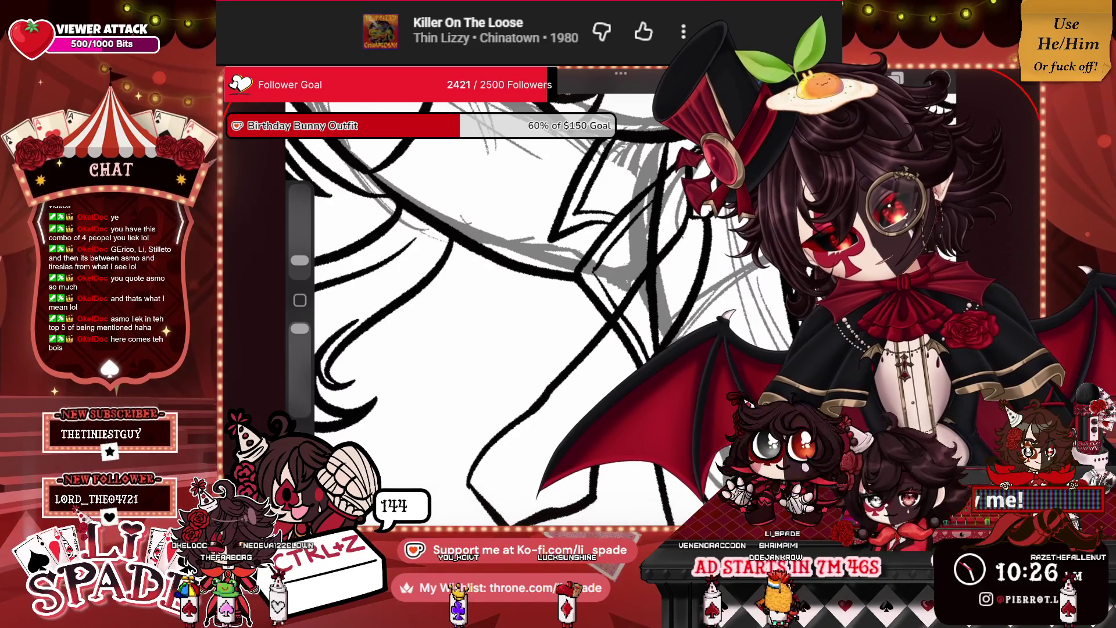
scroll(523, 308, "down", 5)
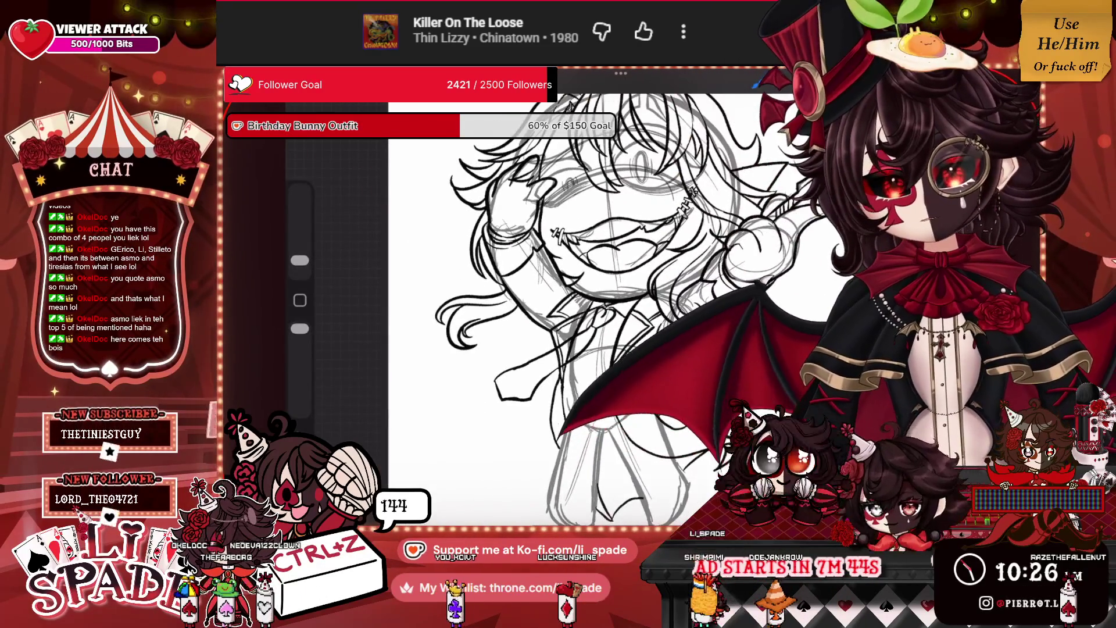
scroll(524, 308, "up", 5)
left_click(756, 85)
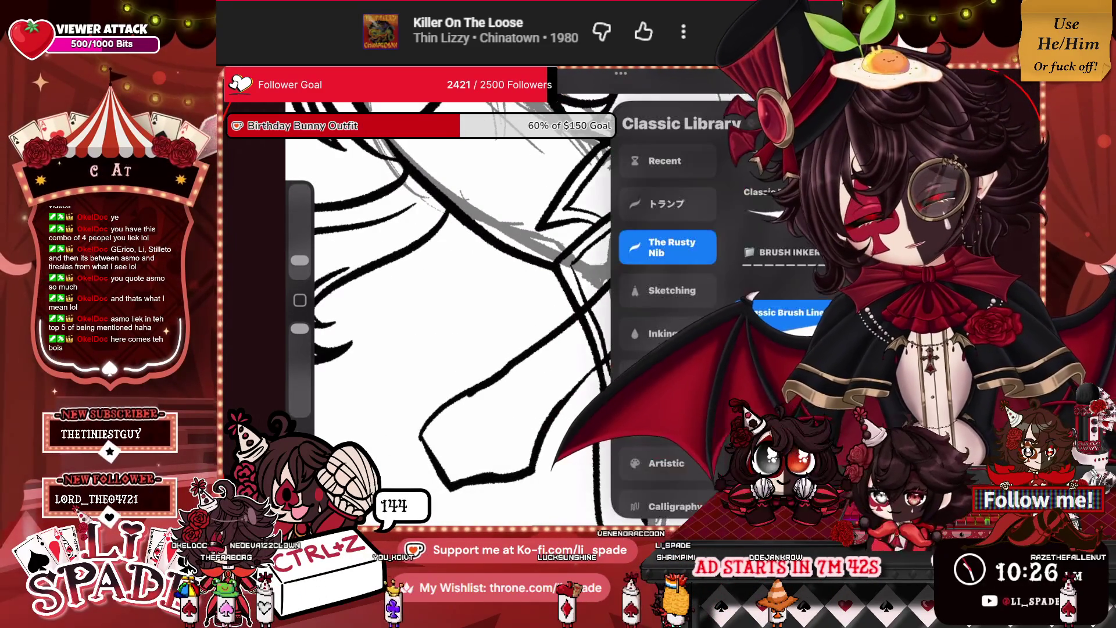
key("ctrl+z")
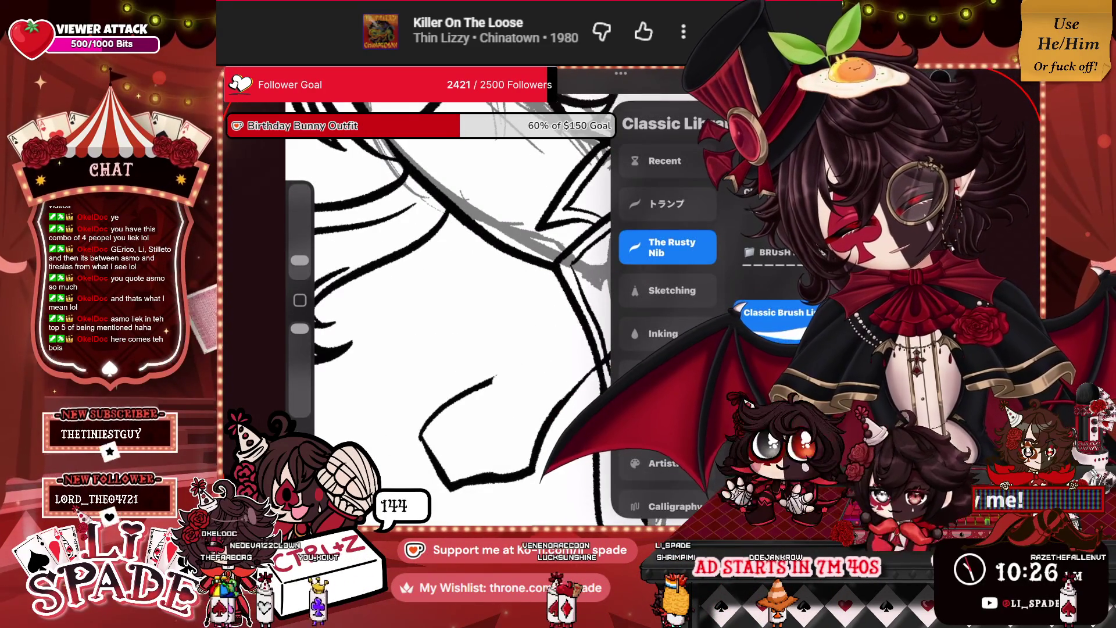
key("Escape")
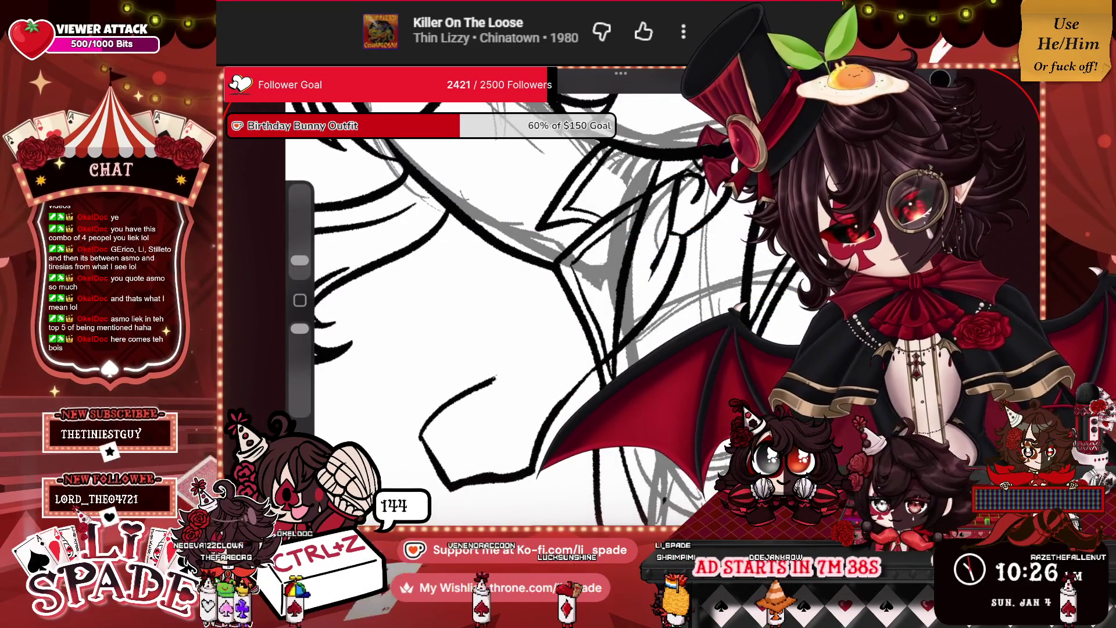
scroll(558, 308, "down", 5)
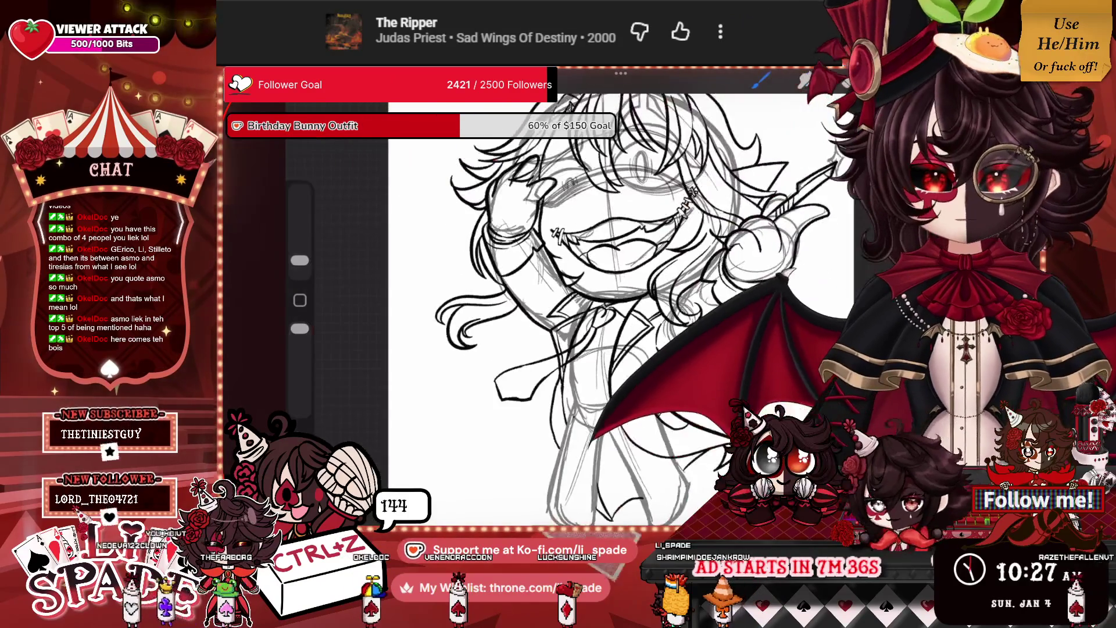
scroll(559, 308, "up", 5)
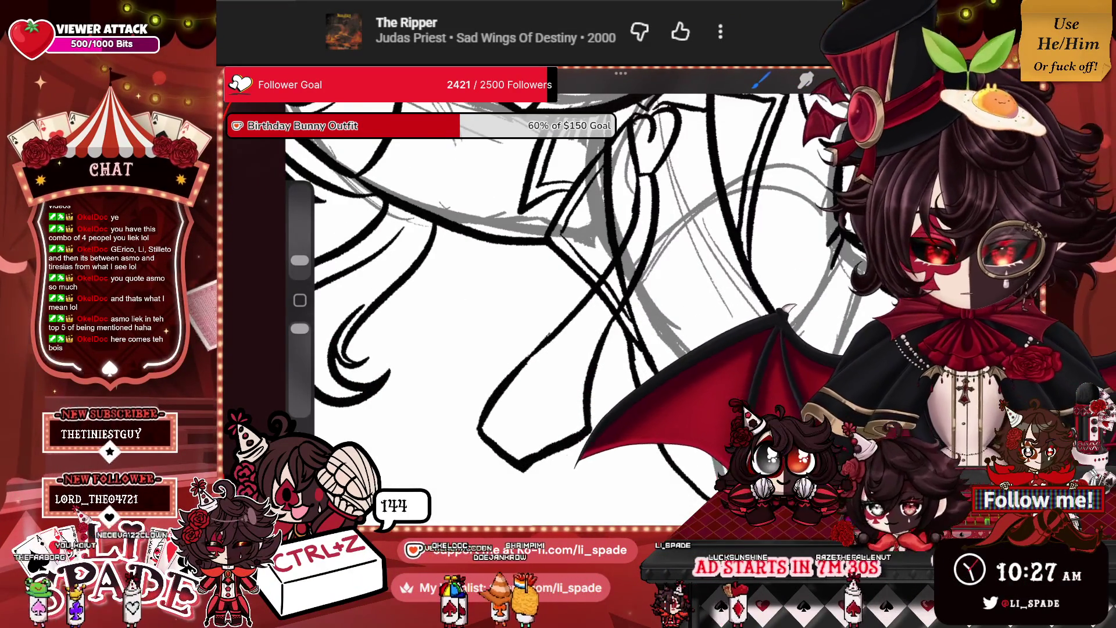
scroll(524, 321, "up", 3)
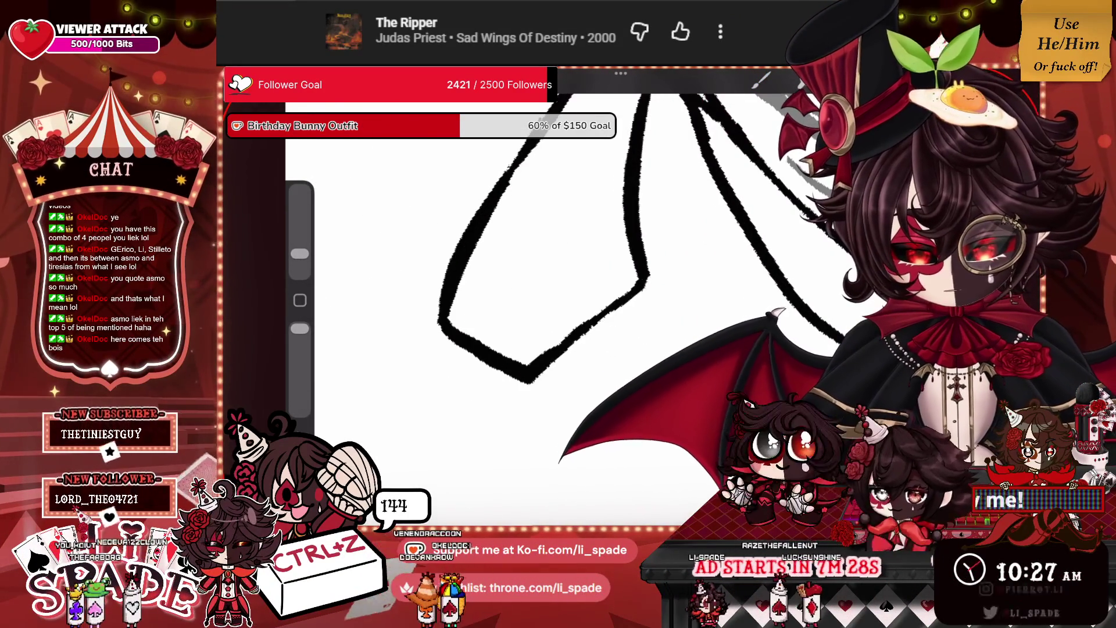
left_click_drag(530, 376, 643, 282)
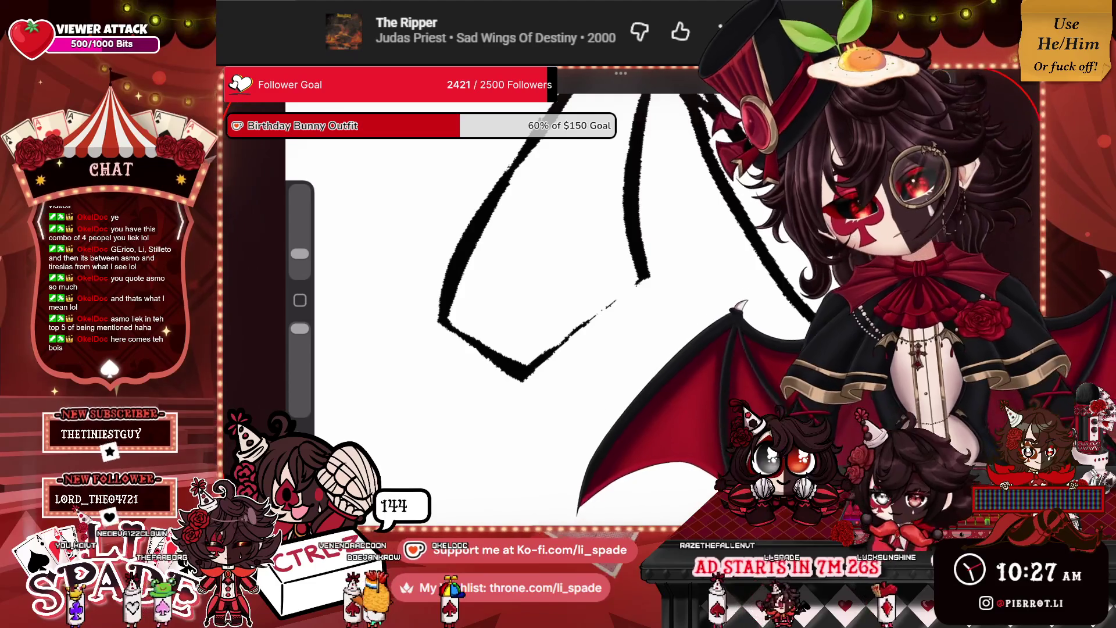
key("ctrl+z")
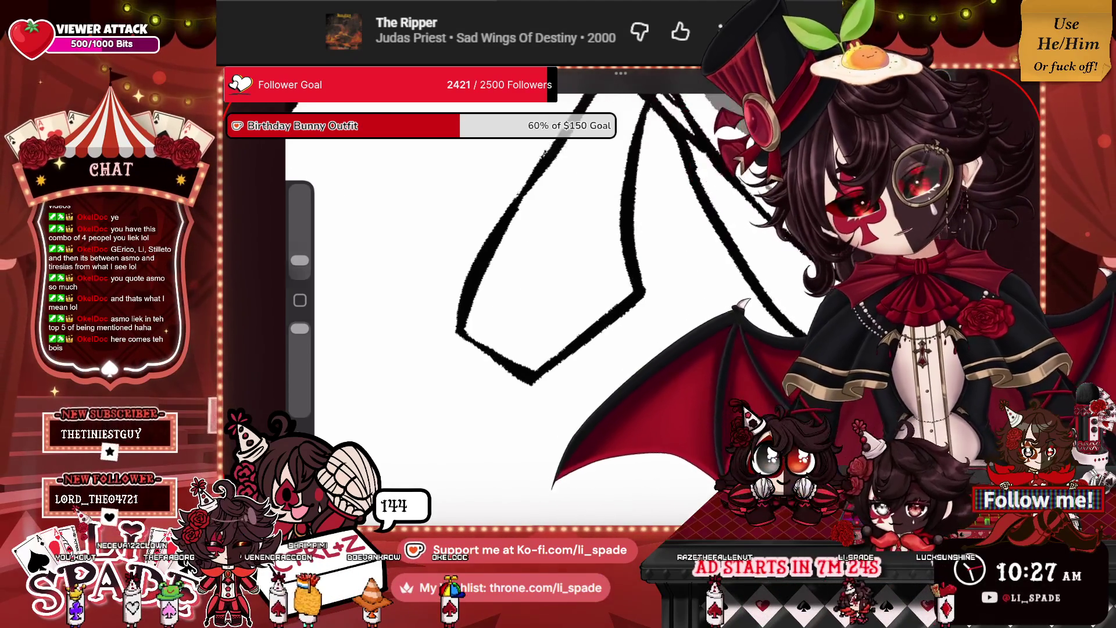
scroll(552, 308, "down", 5)
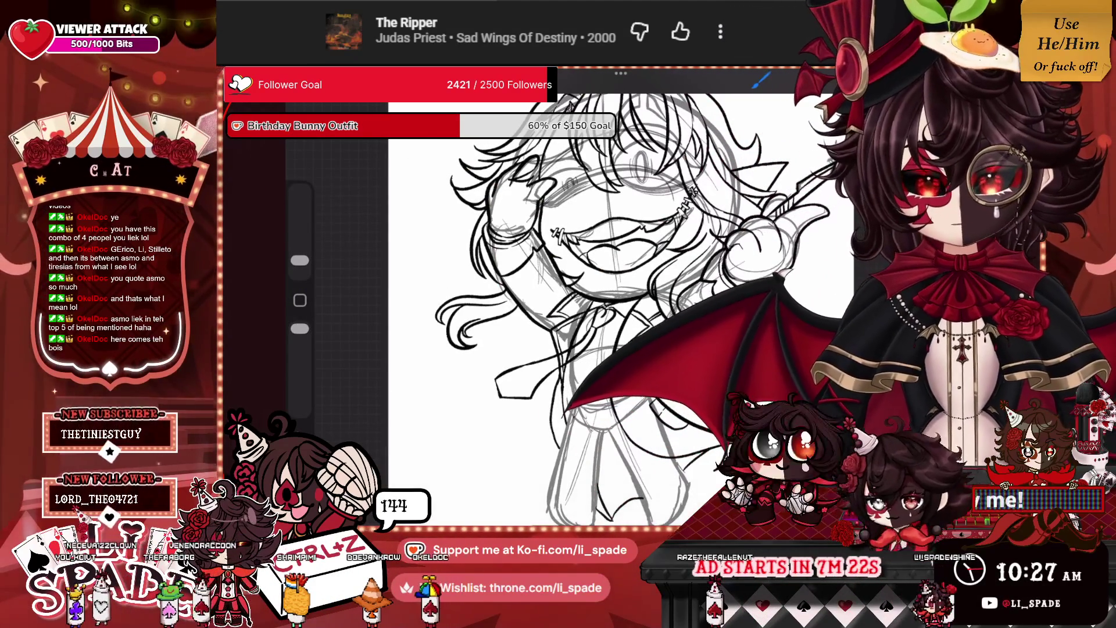
key("l")
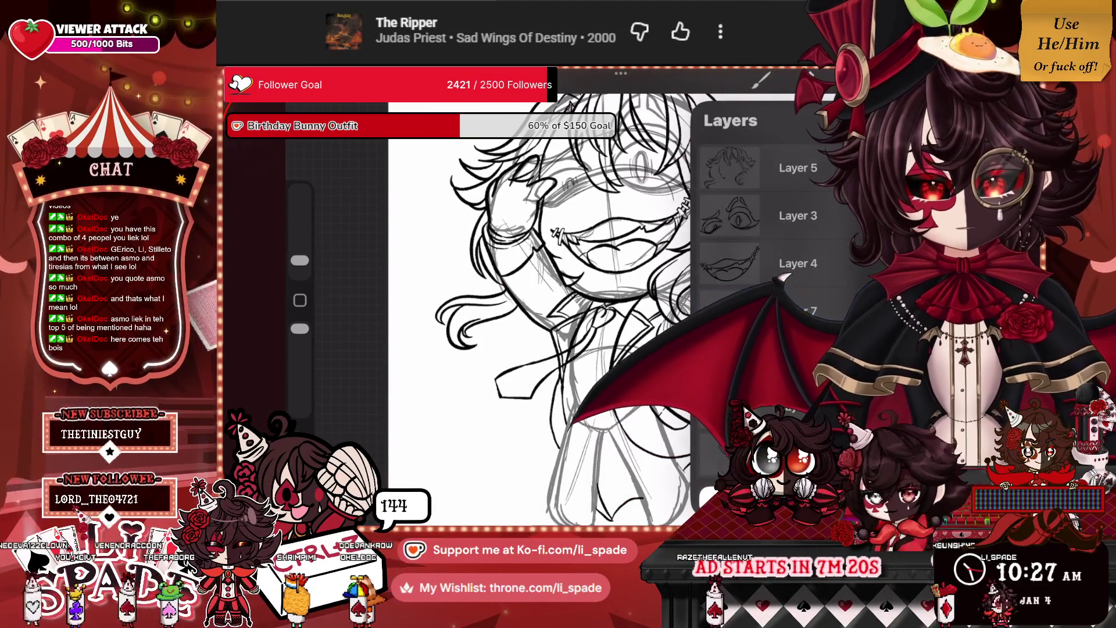
key("b")
scroll(559, 303, "up", 5)
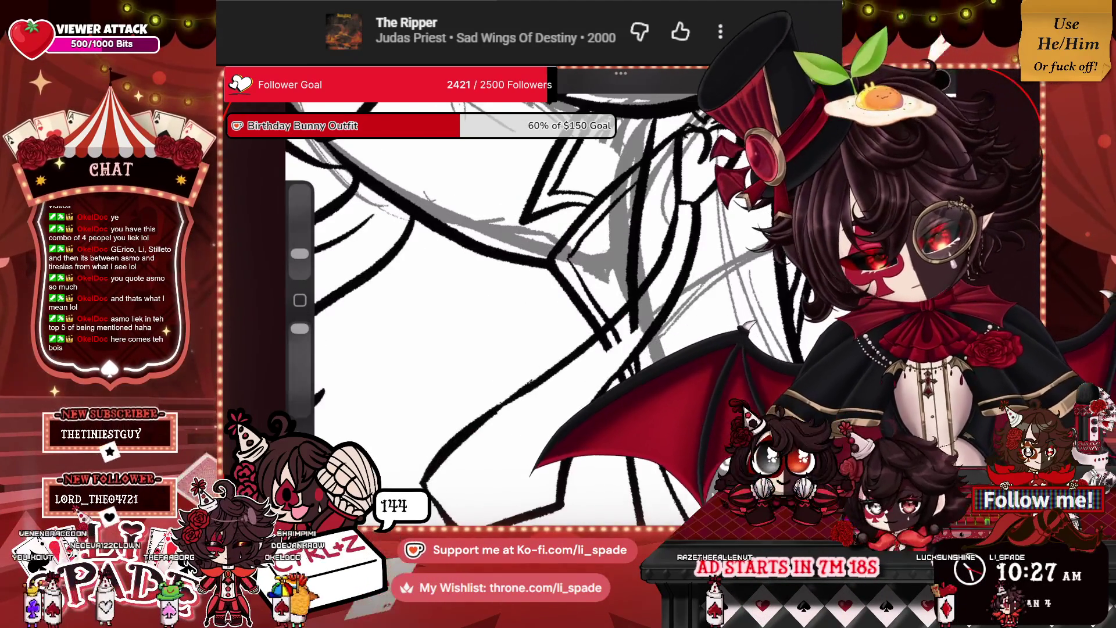
scroll(559, 303, "down", 5)
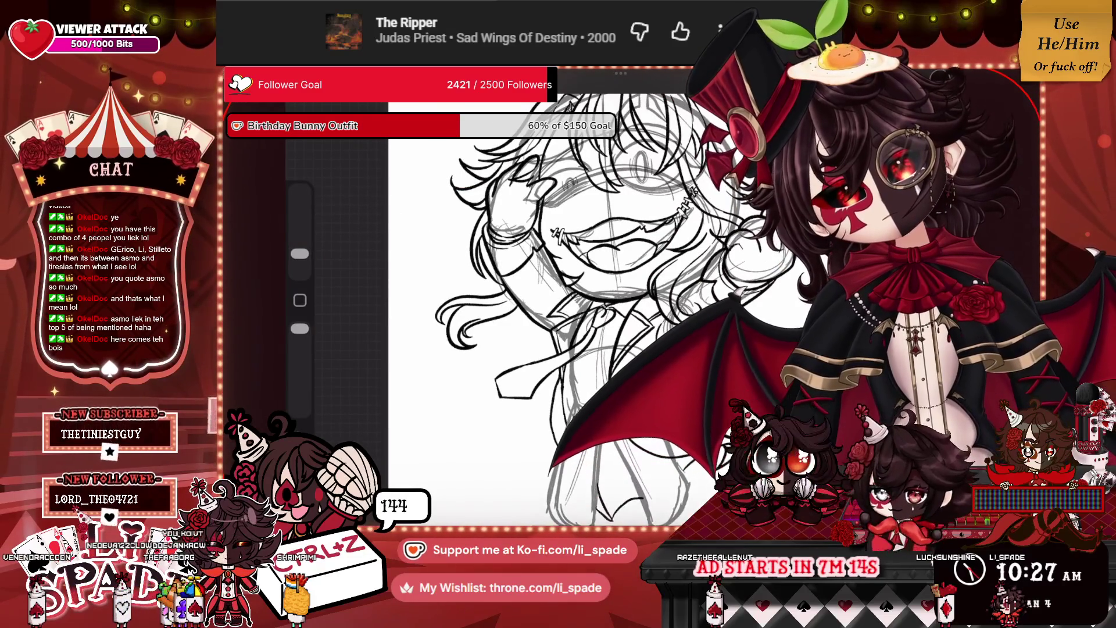
key("l")
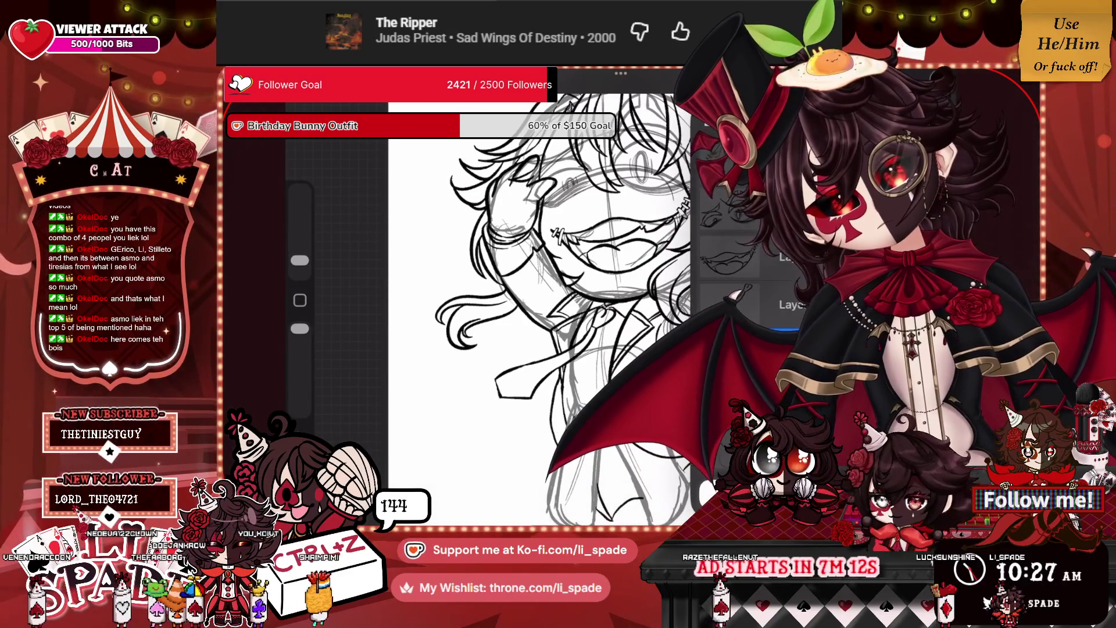
scroll(582, 303, "down", 5)
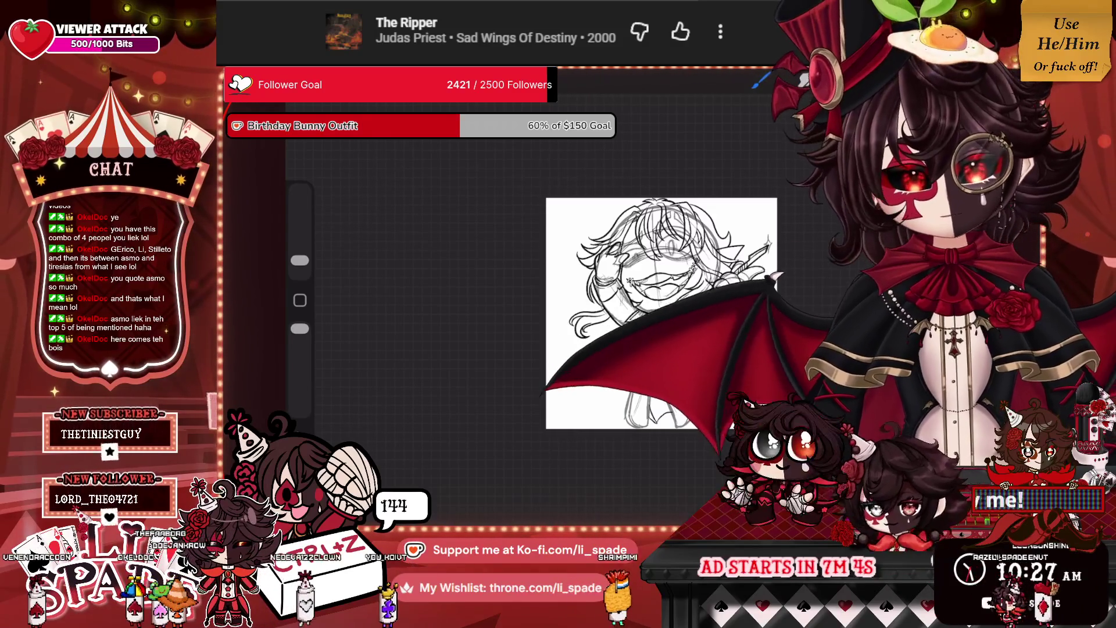
Select the inking layer below Layer 4 and return to the inking brush
left_click(805, 81)
left_click(804, 81)
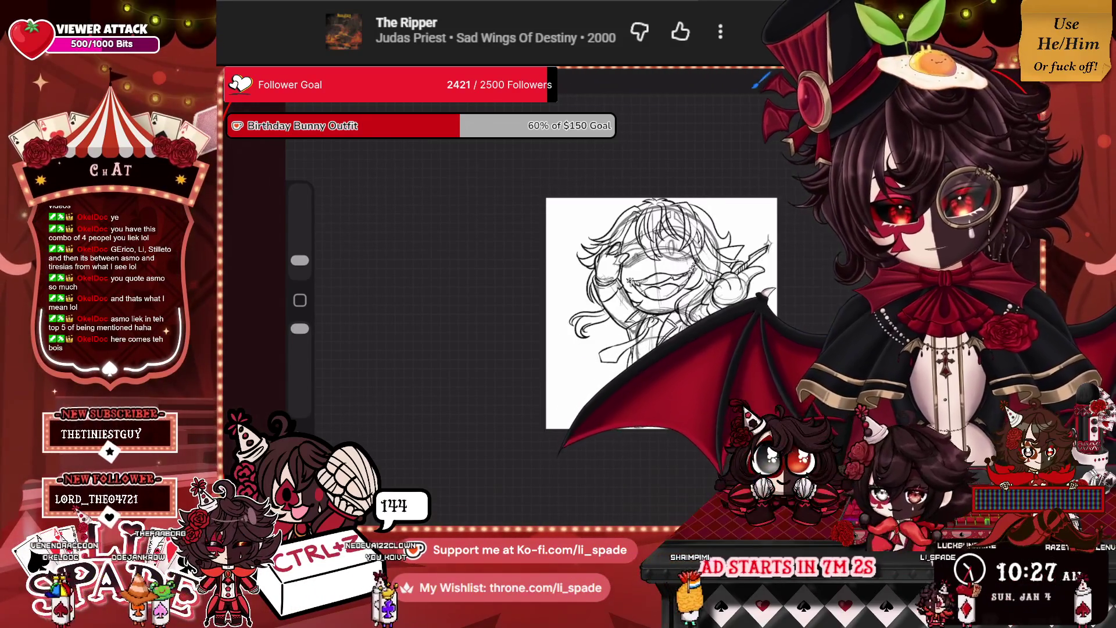
scroll(640, 291, "up", 5)
scroll(582, 291, "up", 5)
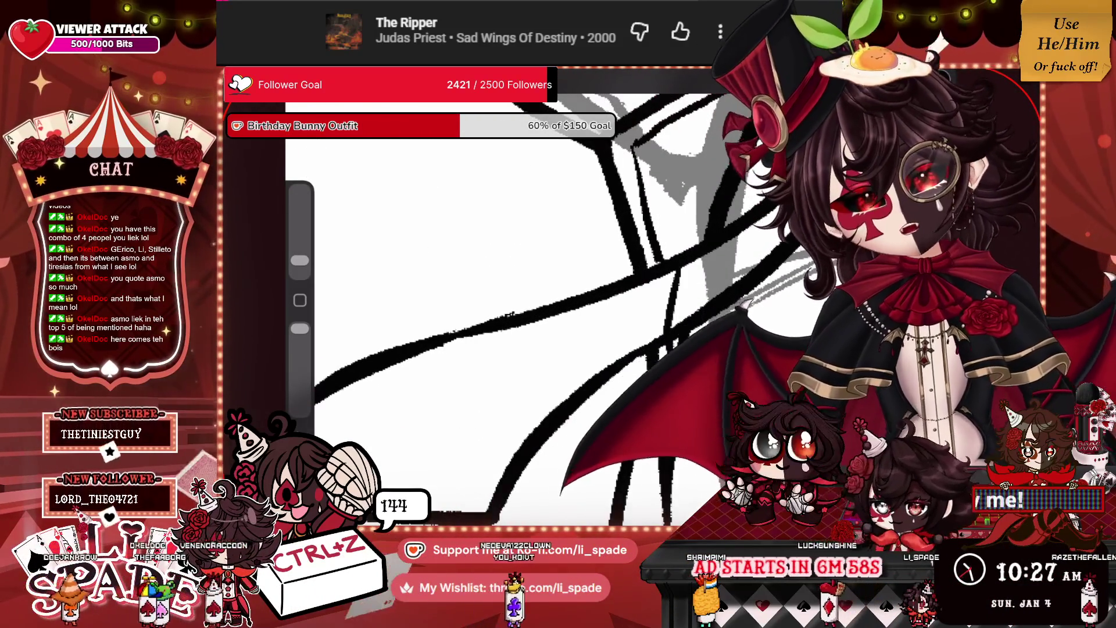
scroll(582, 291, "down", 3)
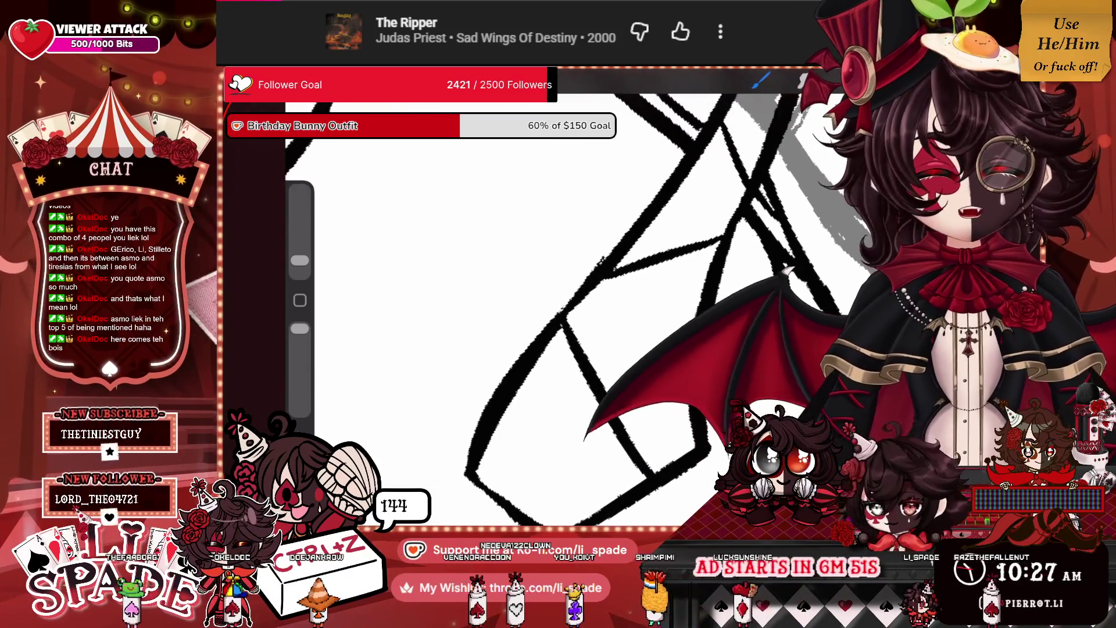
scroll(523, 291, "down", 3)
left_click(892, 81)
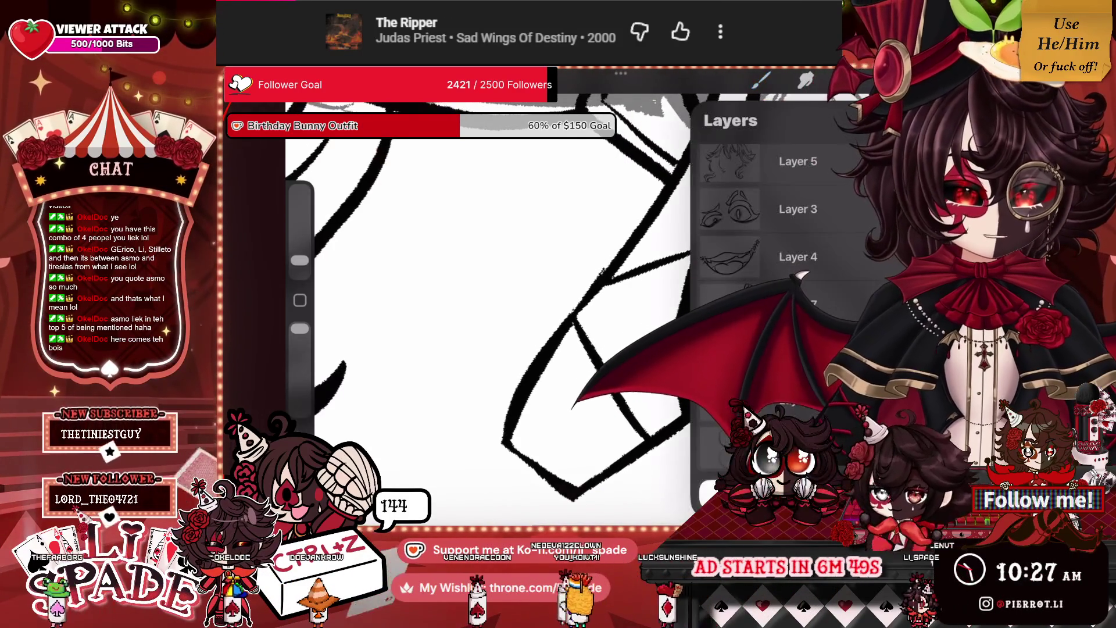
left_click(732, 297)
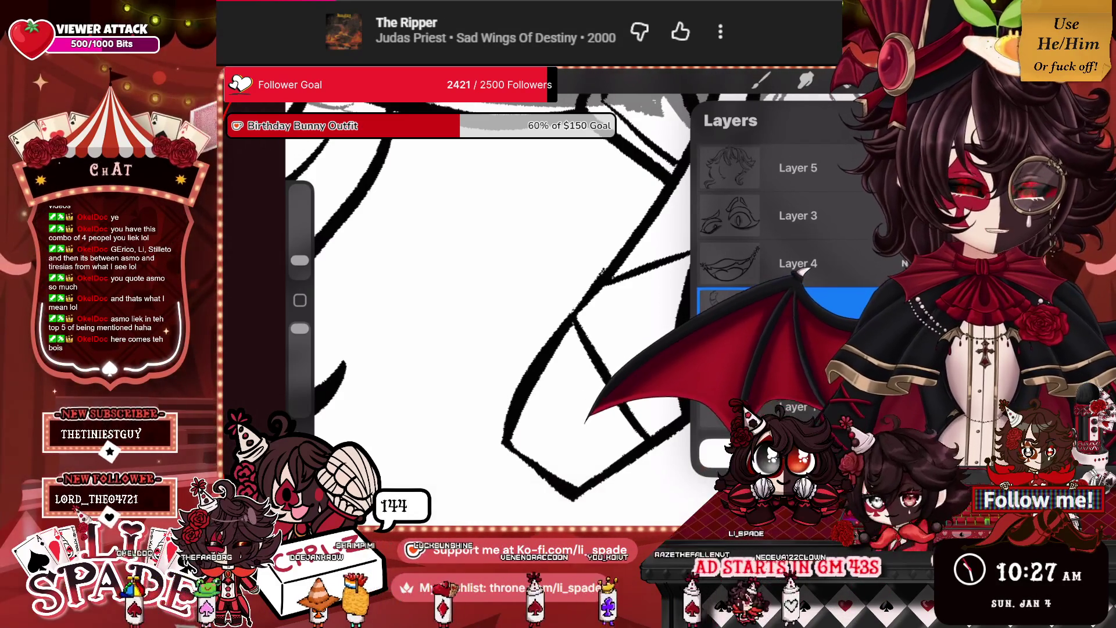
left_click(761, 80)
Ink a short stroke below the arm's cross mark and outline the diagonal cross's upper-right side
scroll(576, 308, "up", 5)
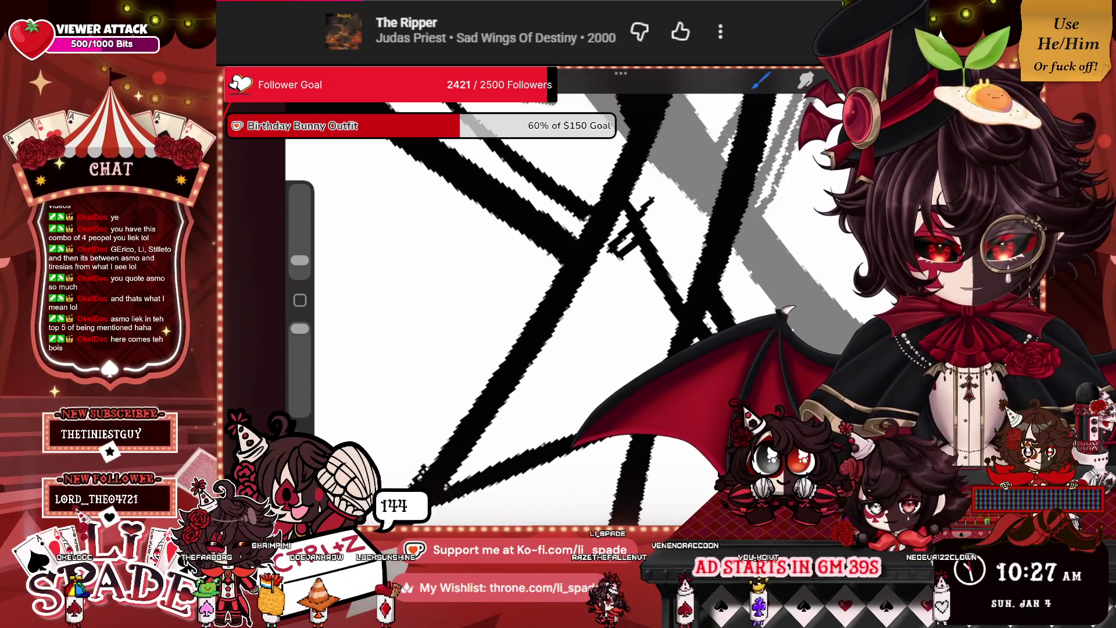
left_click_drag(675, 245, 643, 305)
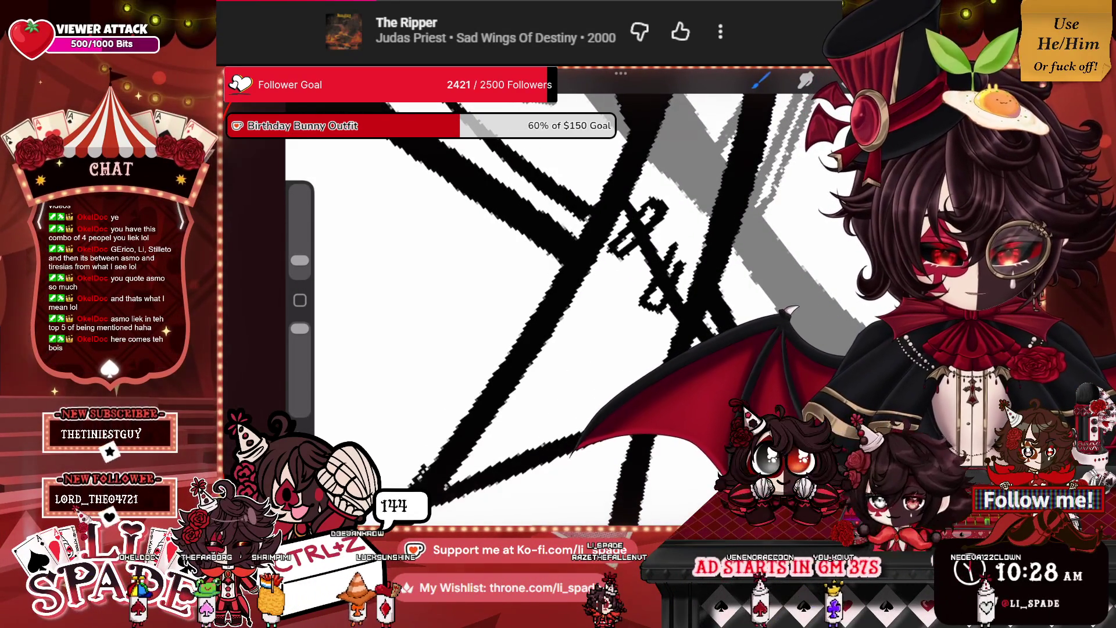
left_click_drag(640, 234, 738, 169)
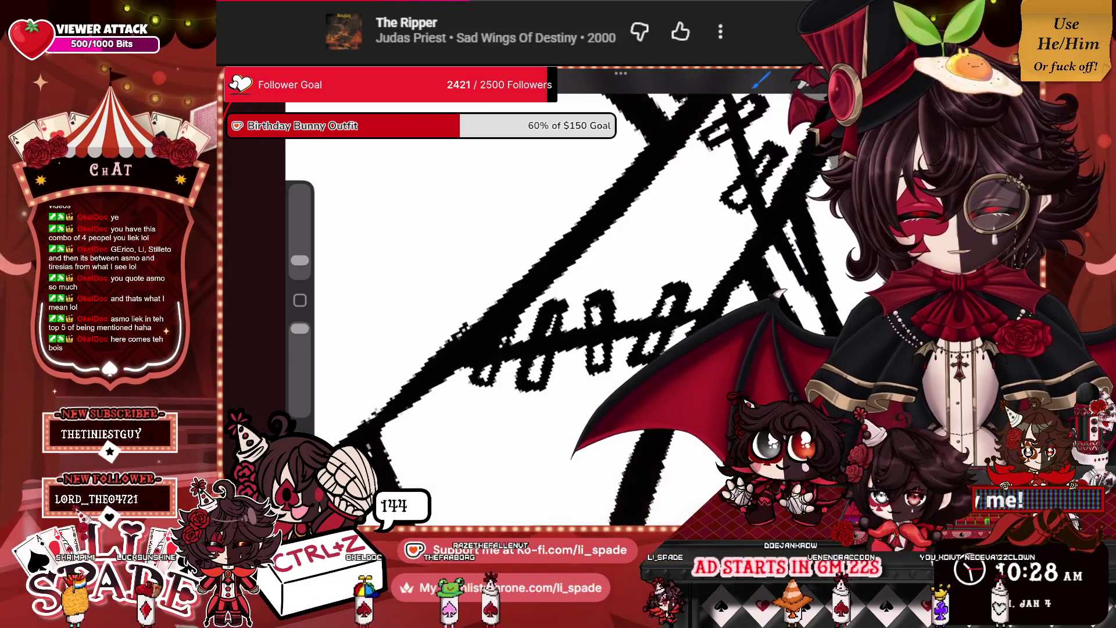
scroll(561, 308, "down", 10)
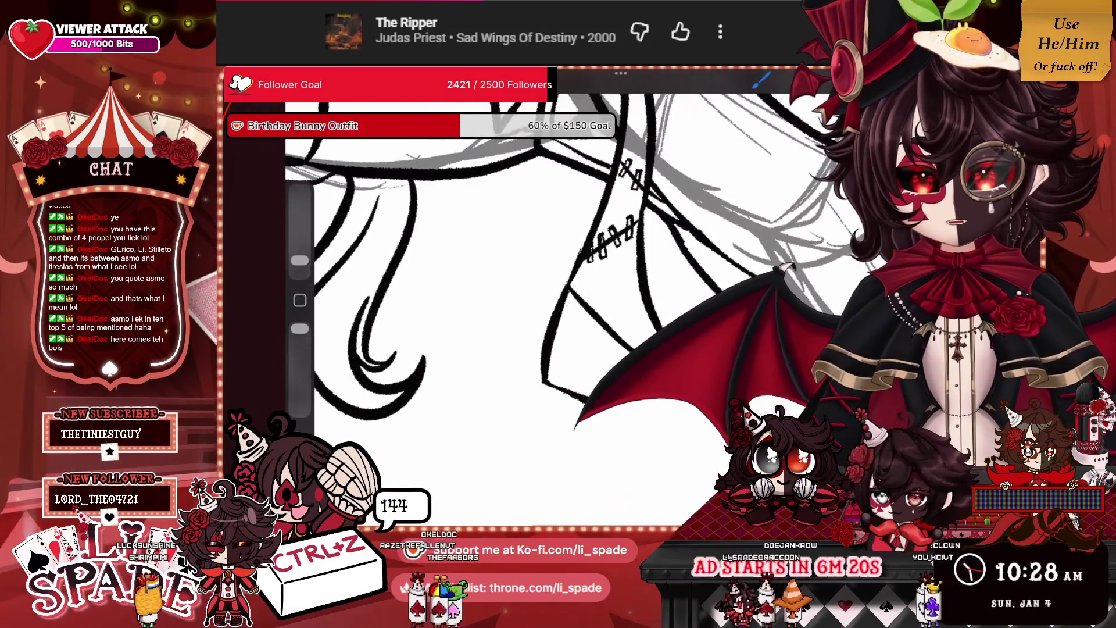
scroll(561, 308, "up", 10)
left_click_drag(629, 221, 599, 270)
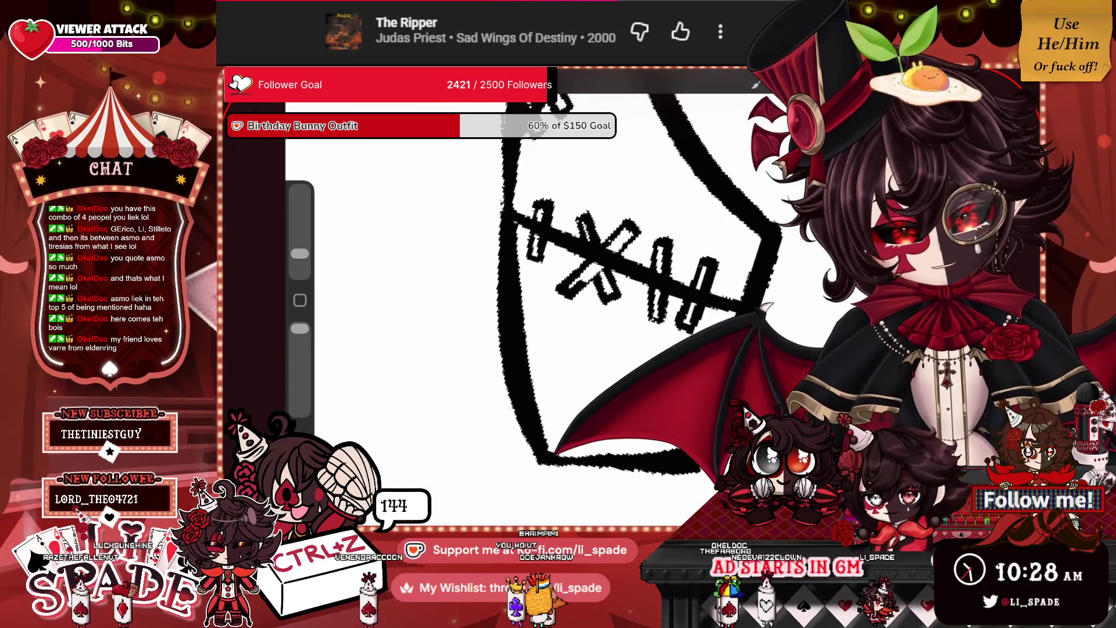
Undo the mistaken eraser stroke and rotate the canvas into position for inking
key("l")
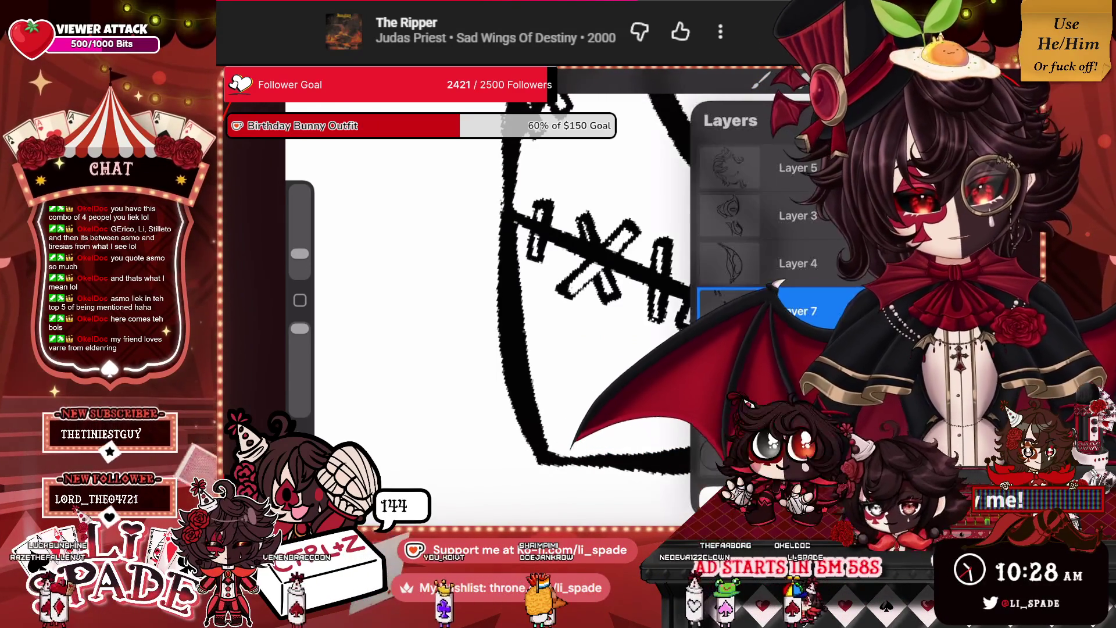
key("l")
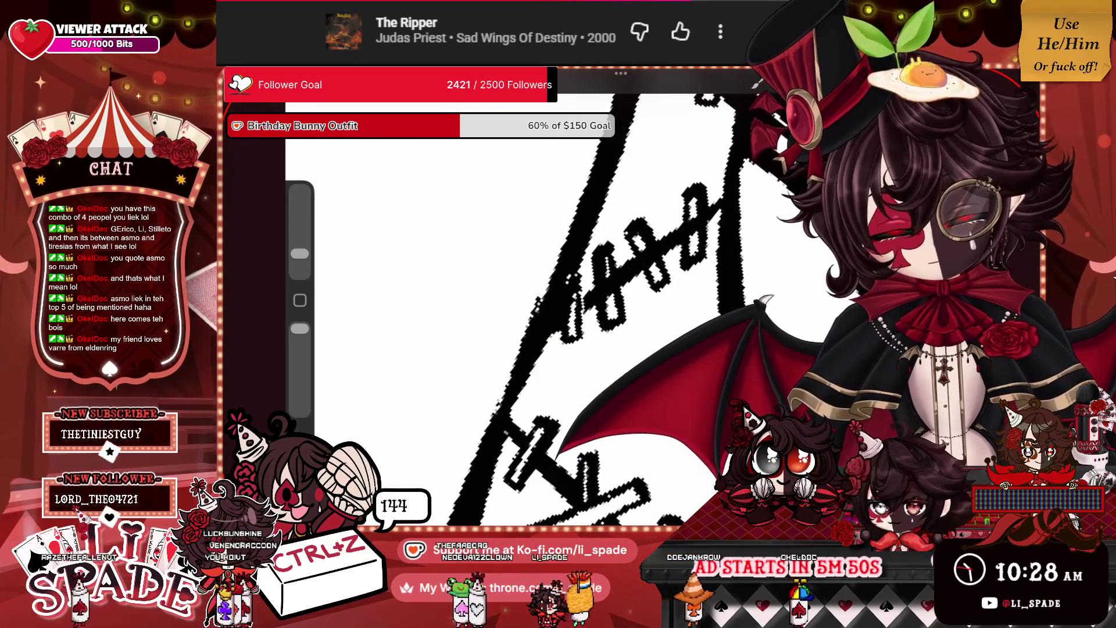
key("ctrl+z")
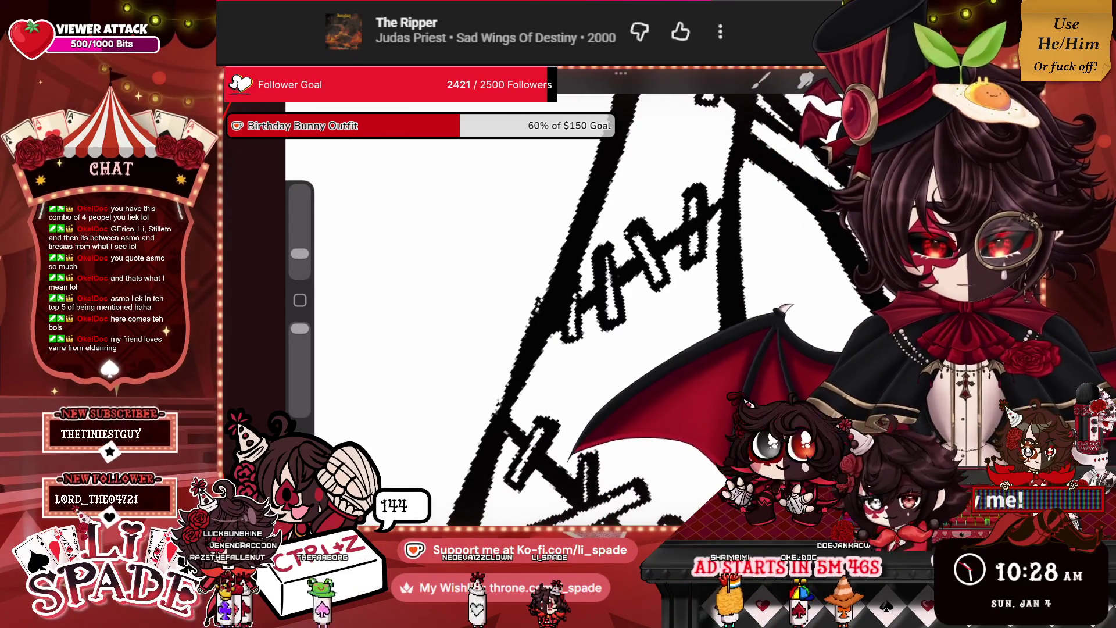
left_click_drag(524, 308, 476, 349)
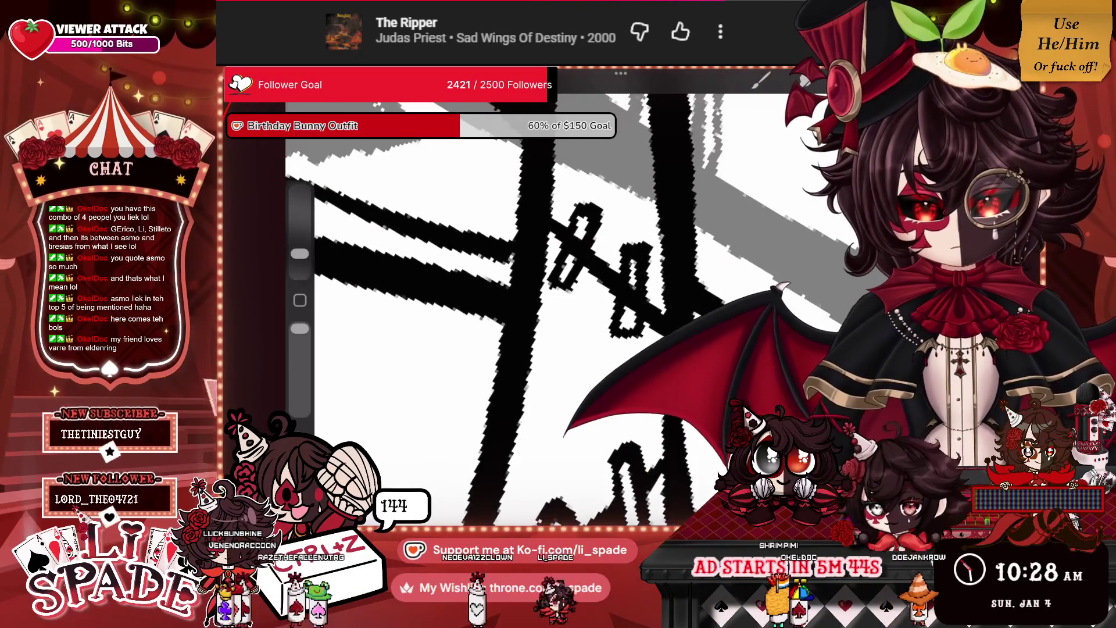
scroll(561, 297, "down", 5)
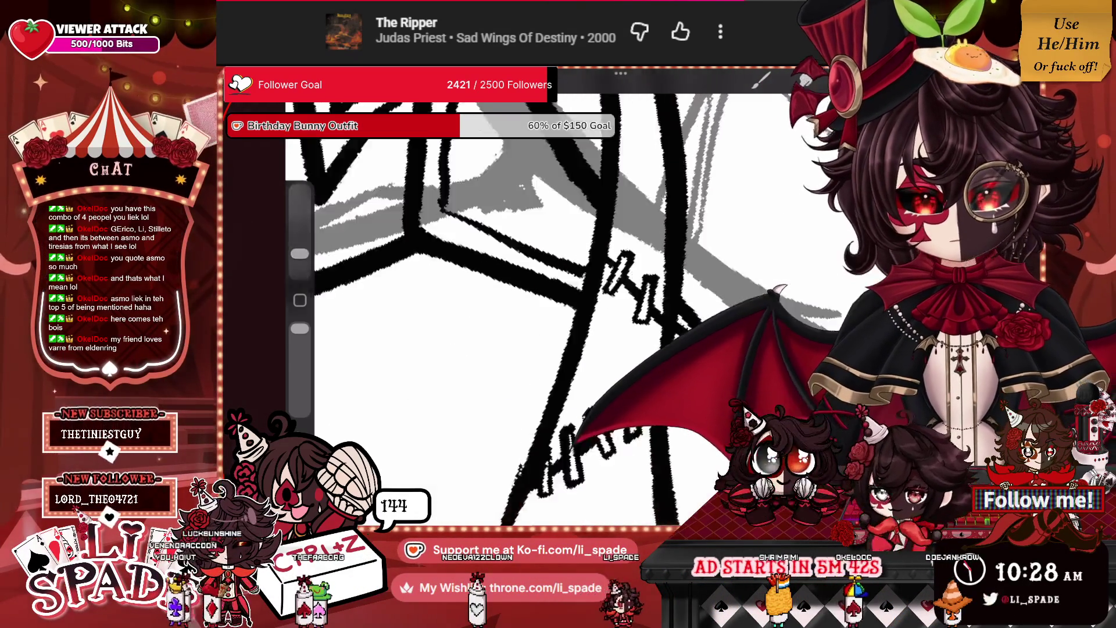
scroll(581, 232, "up", 2)
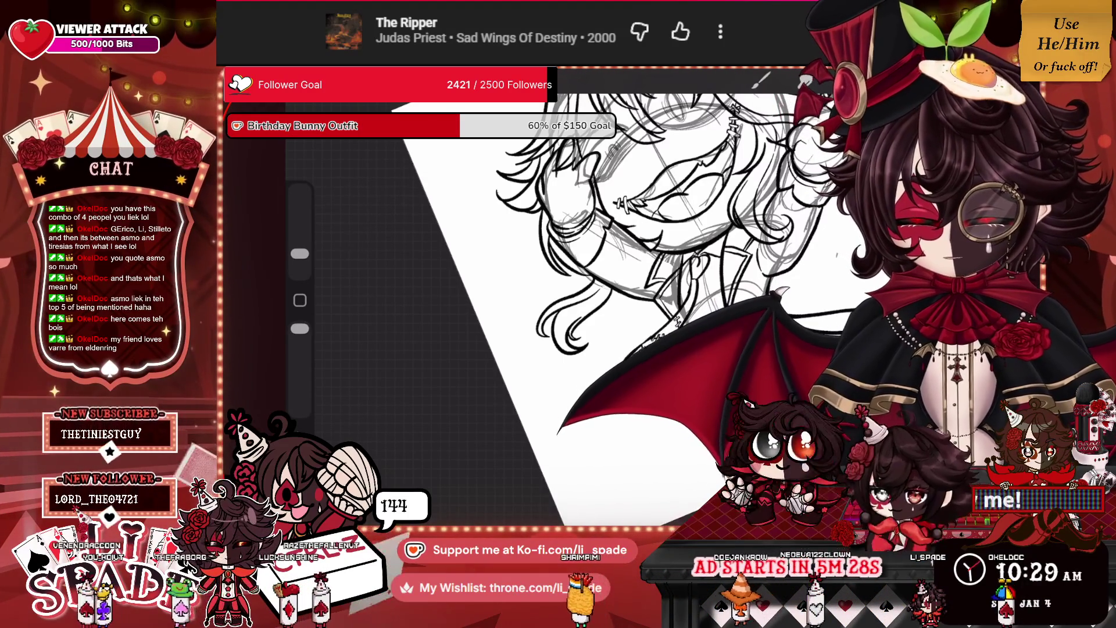
Undo the latest stroke on the stitched arm, then zoom out and back in
key("ctrl+z")
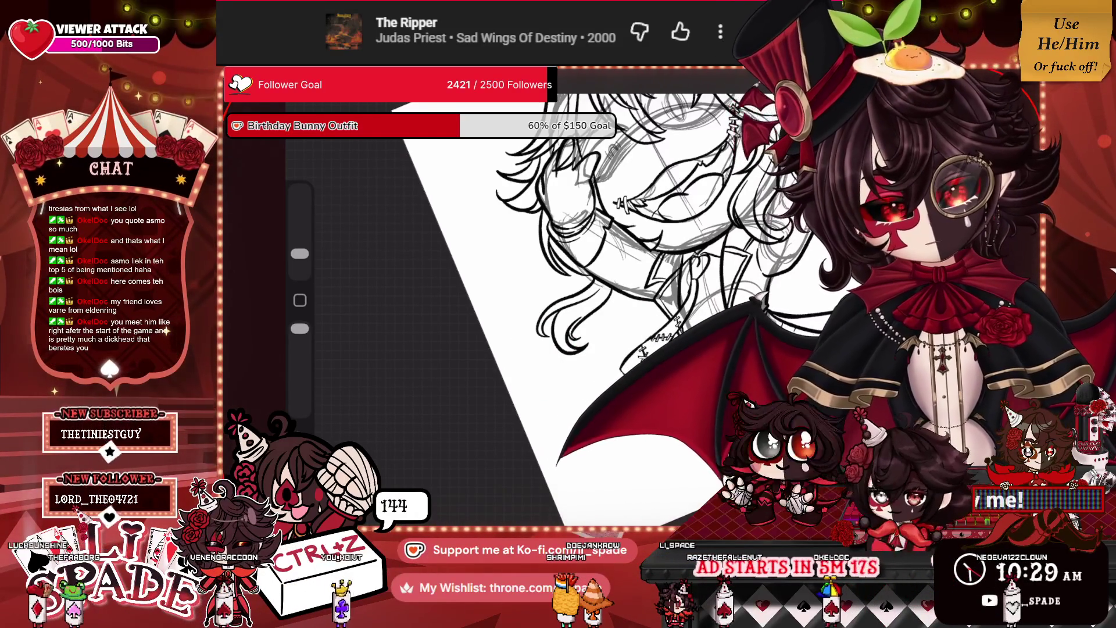
scroll(663, 279, "down", 5)
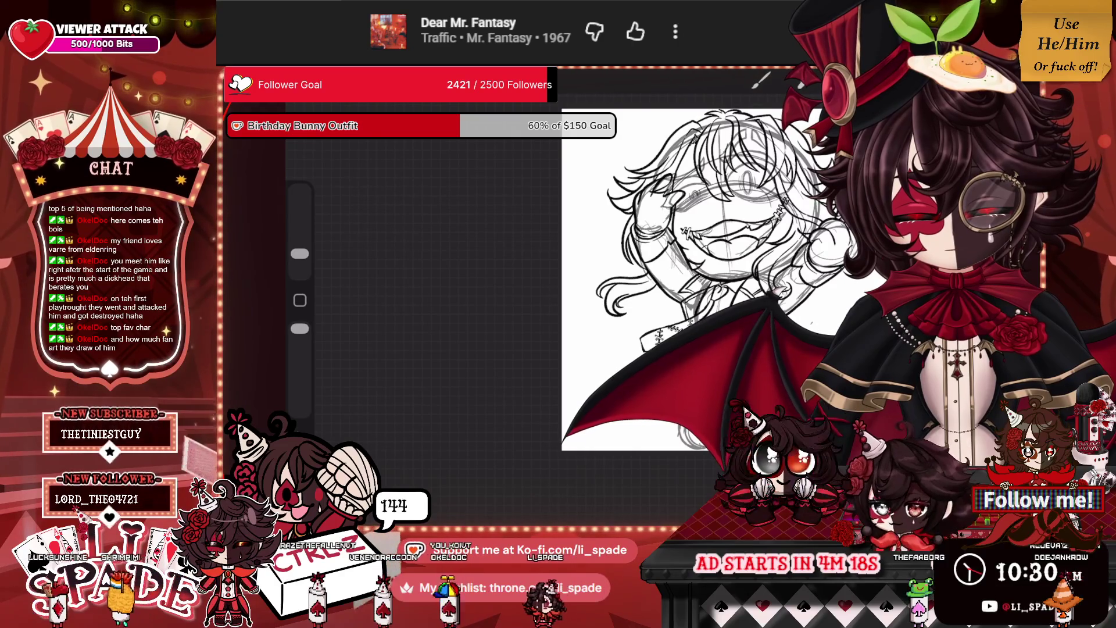
scroll(714, 342, "up", 5)
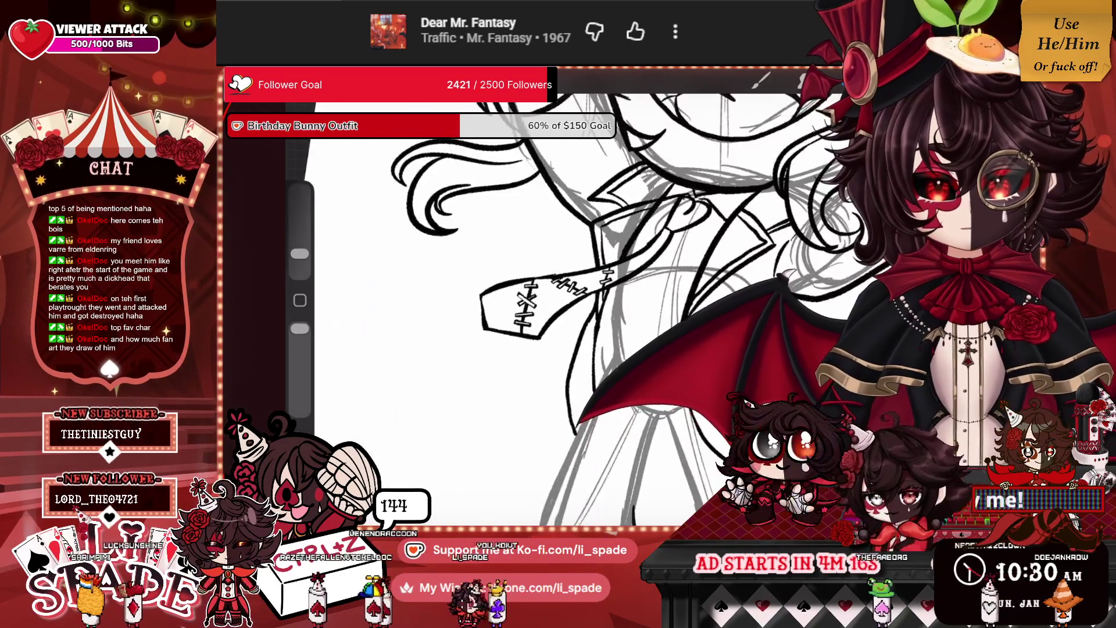
Ink the small round buttons down the vest in black
key("l")
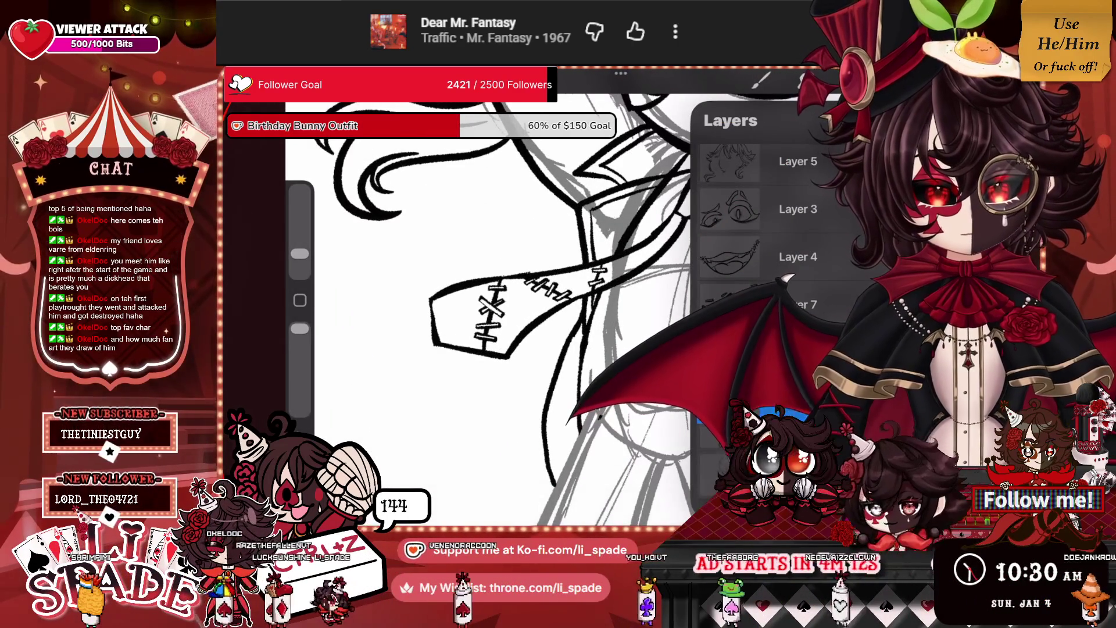
key("l")
scroll(499, 315, "up", 3)
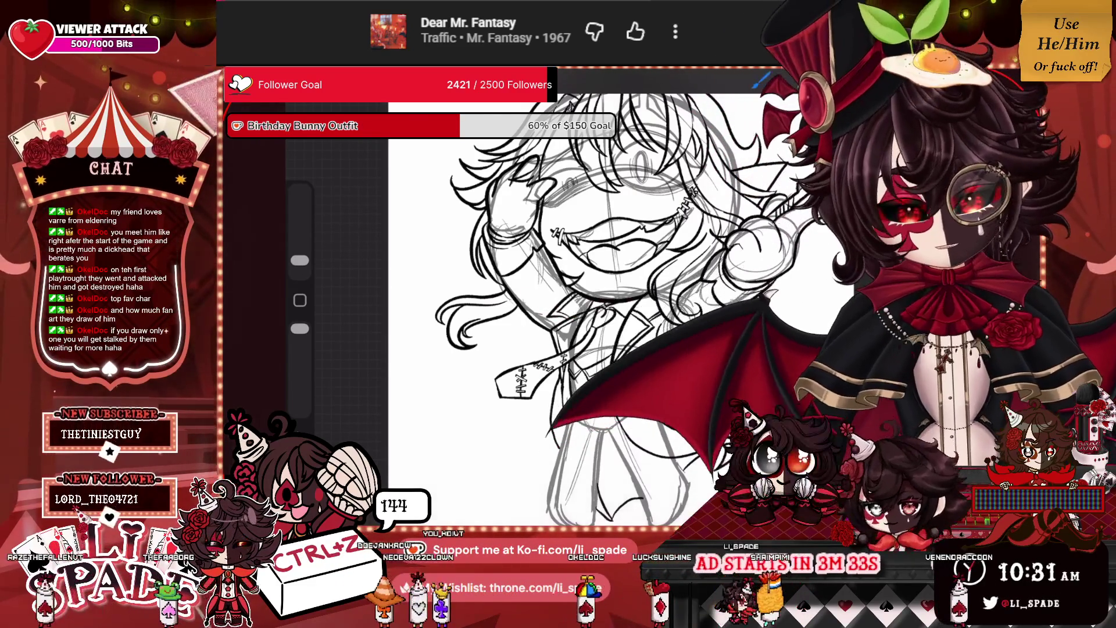
scroll(602, 421, "up", 5)
scroll(581, 290, "up", 3)
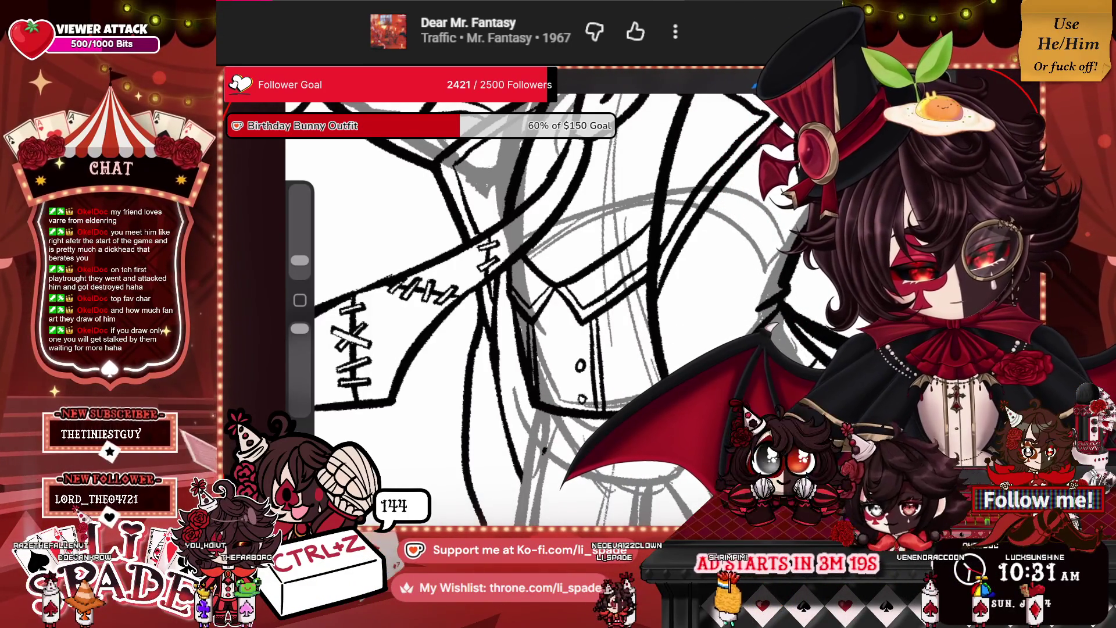
left_click_drag(542, 330, 544, 362)
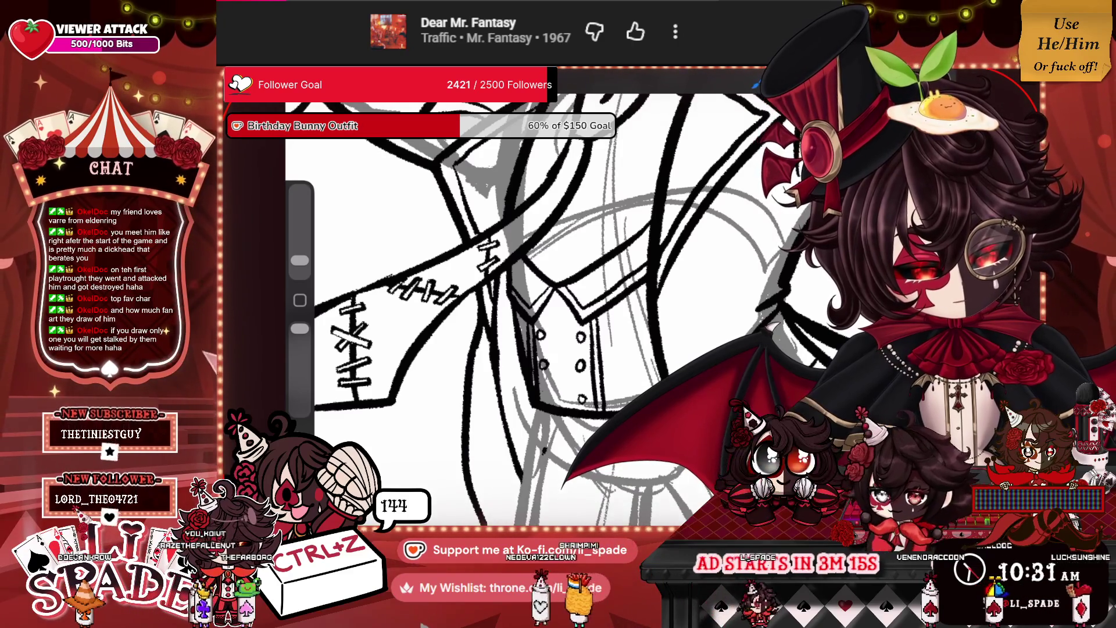
scroll(523, 291, "down", 3)
scroll(524, 291, "up", 2)
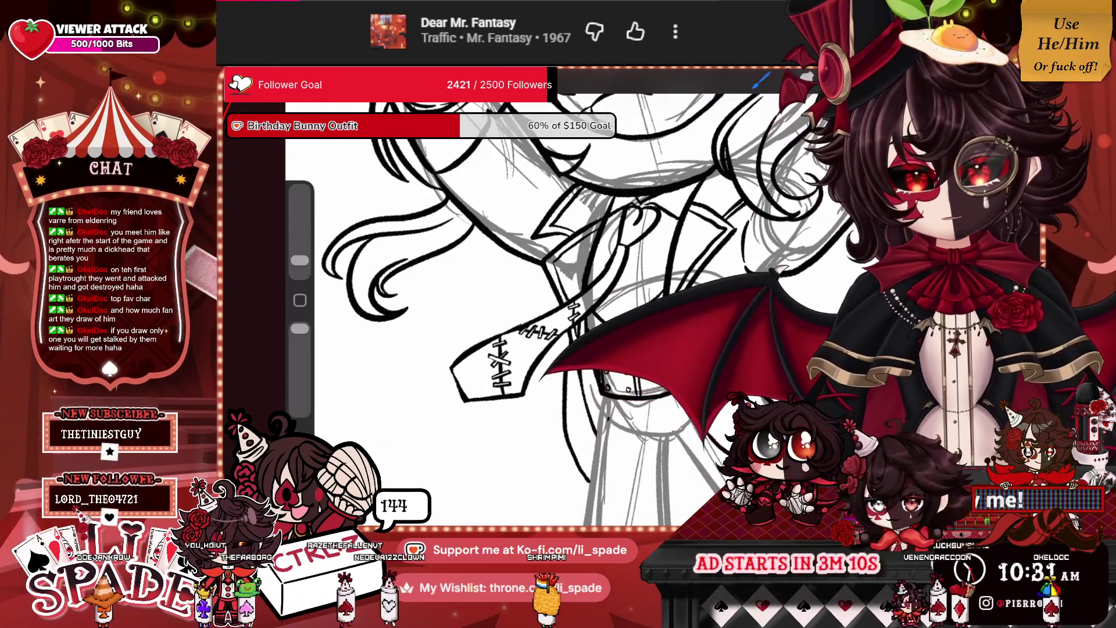
scroll(523, 290, "up", 3)
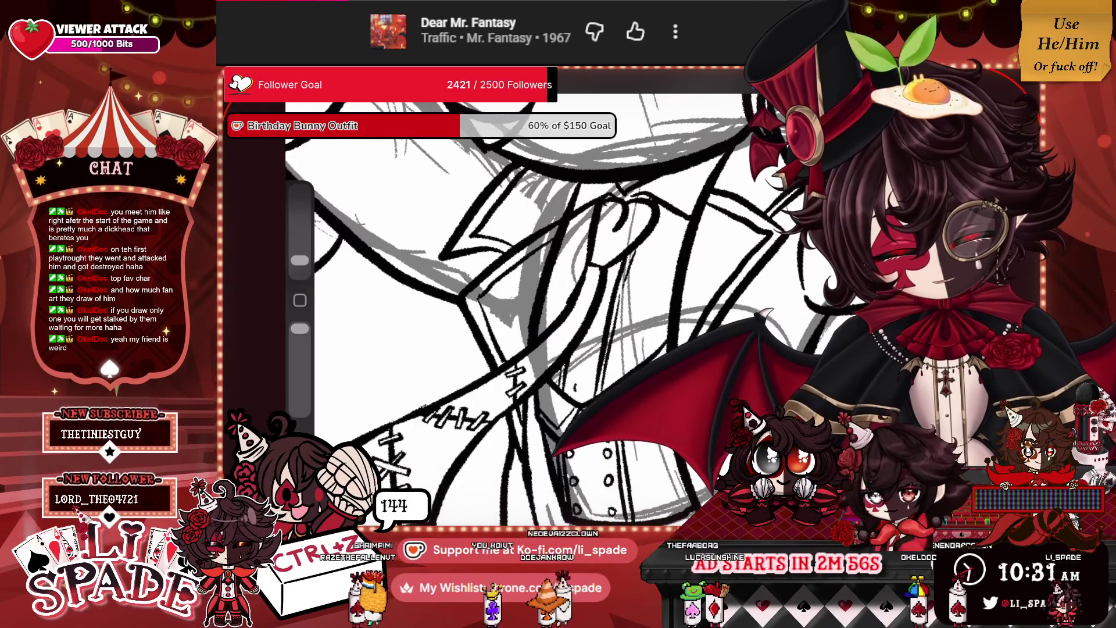
left_click_drag(581, 349, 578, 384)
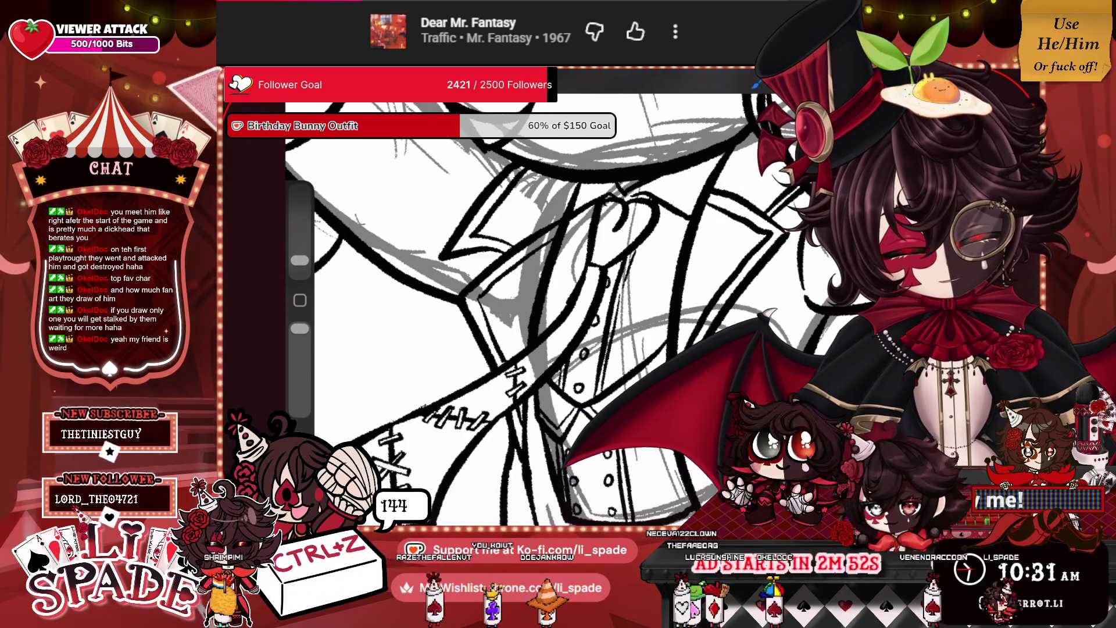
Zoom out to review the drawing and bring up the layer list
scroll(548, 308, "down", 3)
scroll(547, 303, "down", 2)
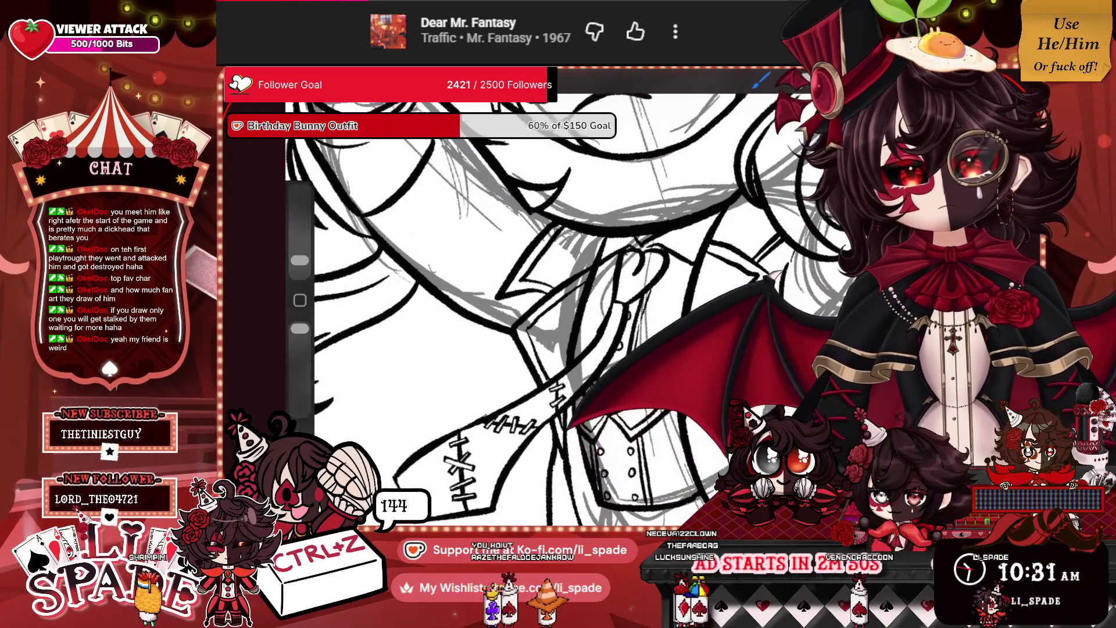
scroll(547, 303, "down", 3)
scroll(611, 290, "down", 2)
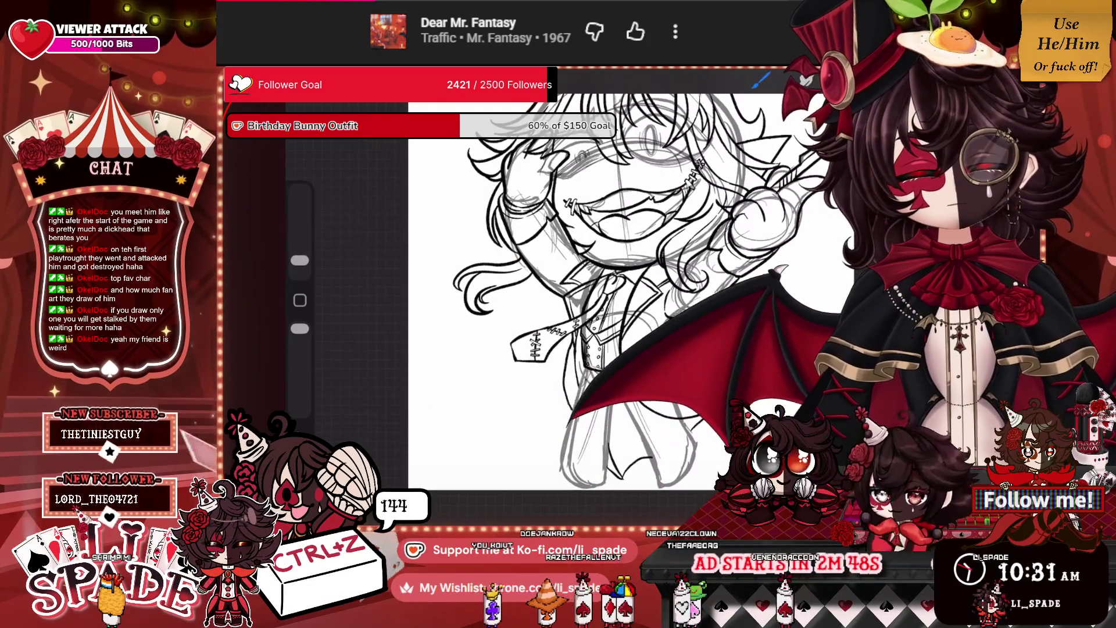
scroll(547, 290, "up", 2)
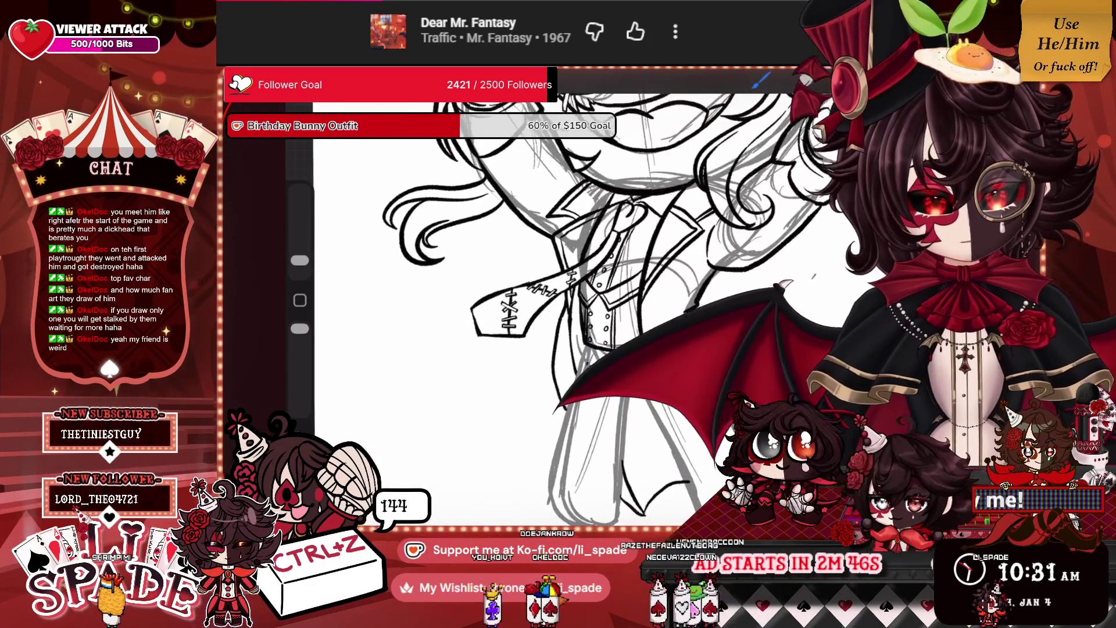
key("l")
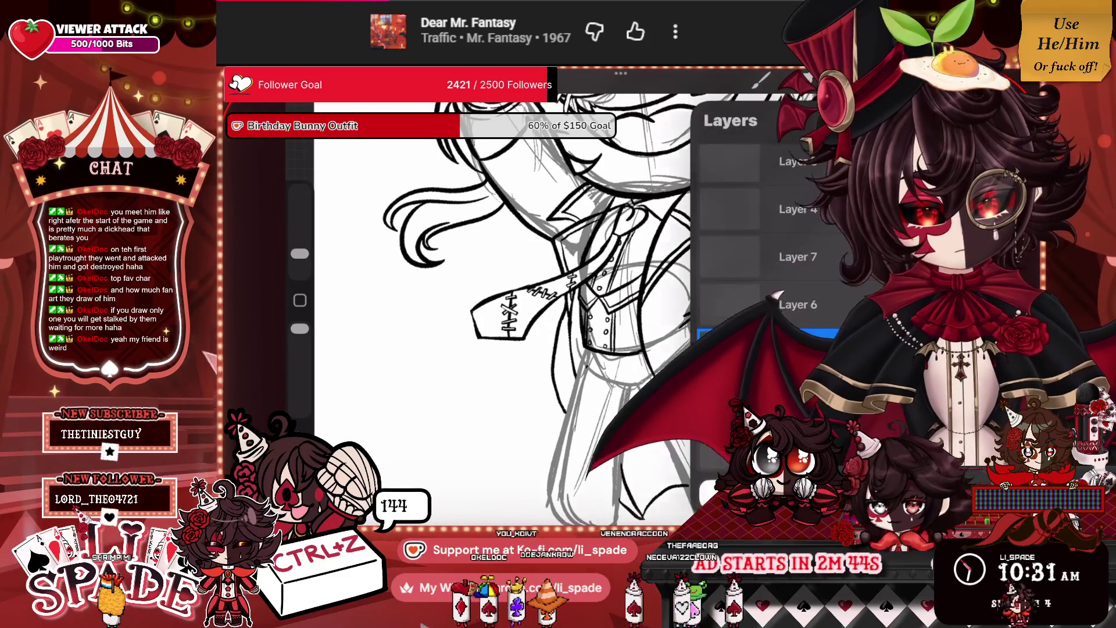
key("l")
scroll(523, 262, "up", 2)
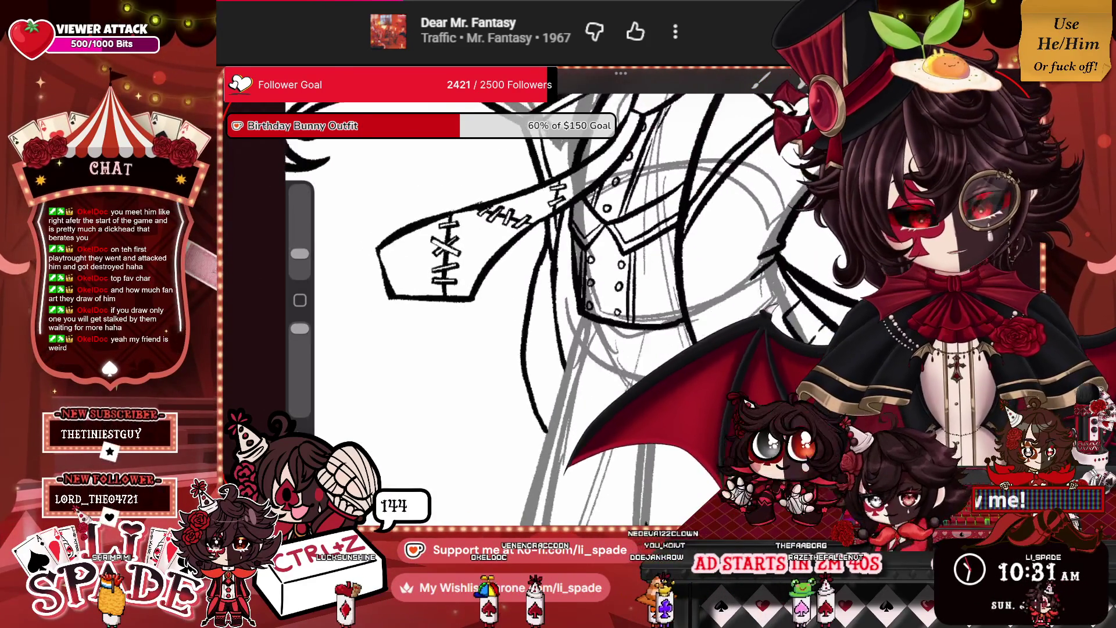
scroll(547, 303, "down", 3)
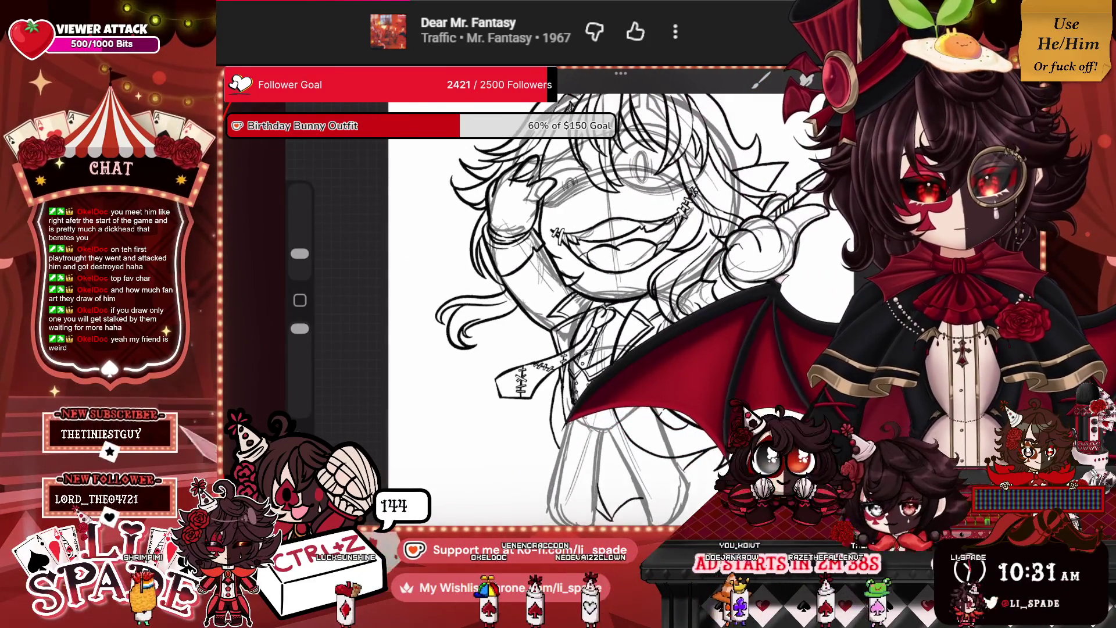
scroll(599, 303, "down", 2)
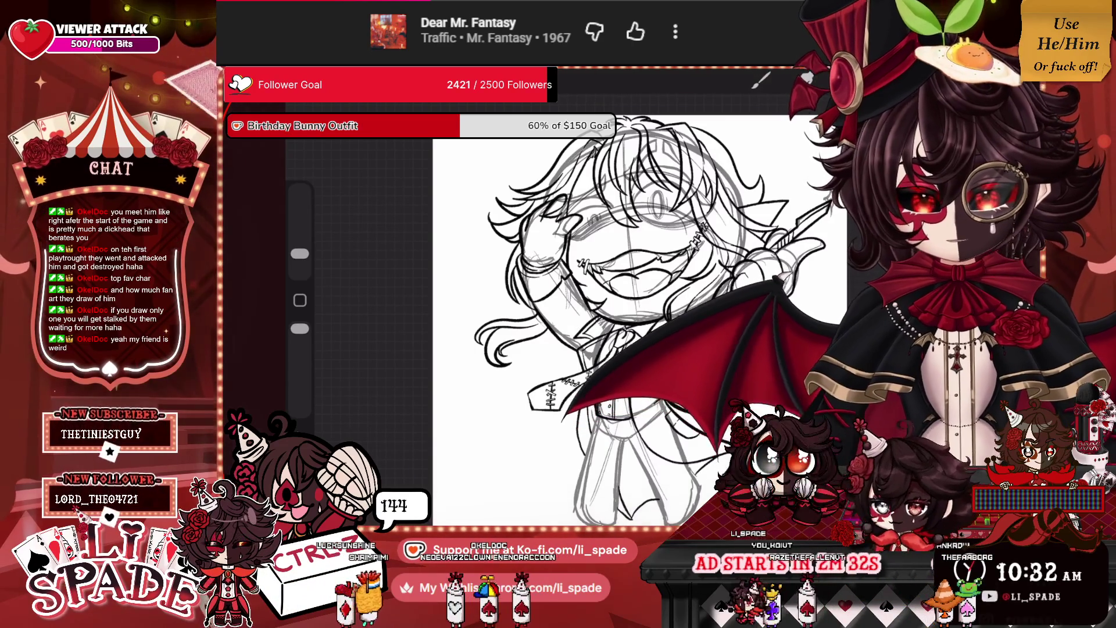
key("l")
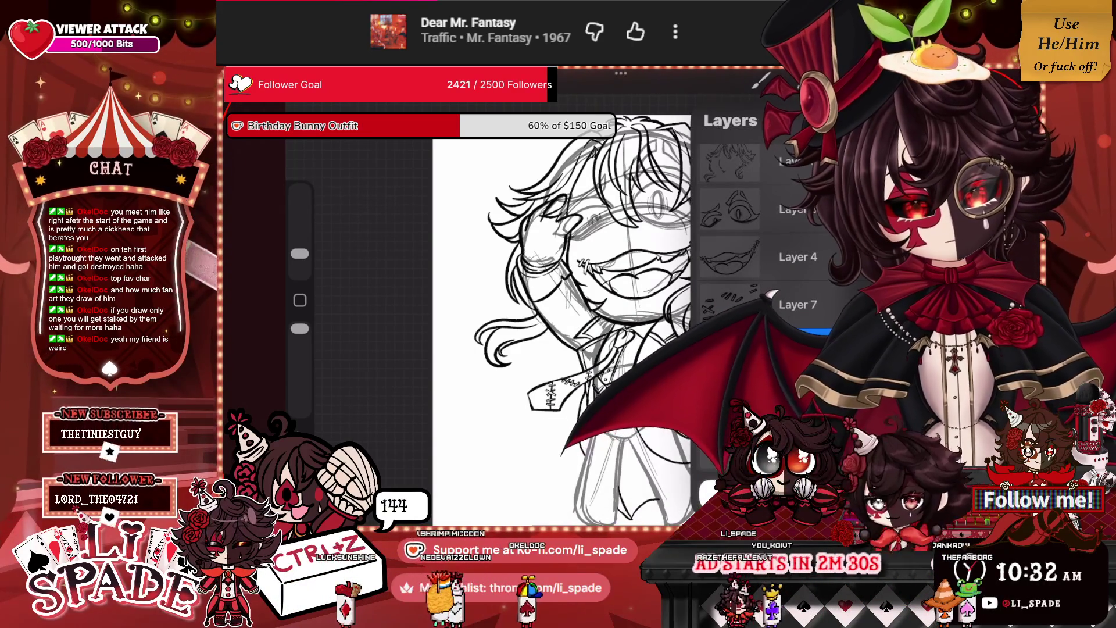
Add a new Layer 8, close the layer list and undo a stray stroke
left_click_drag(797, 331, 796, 319)
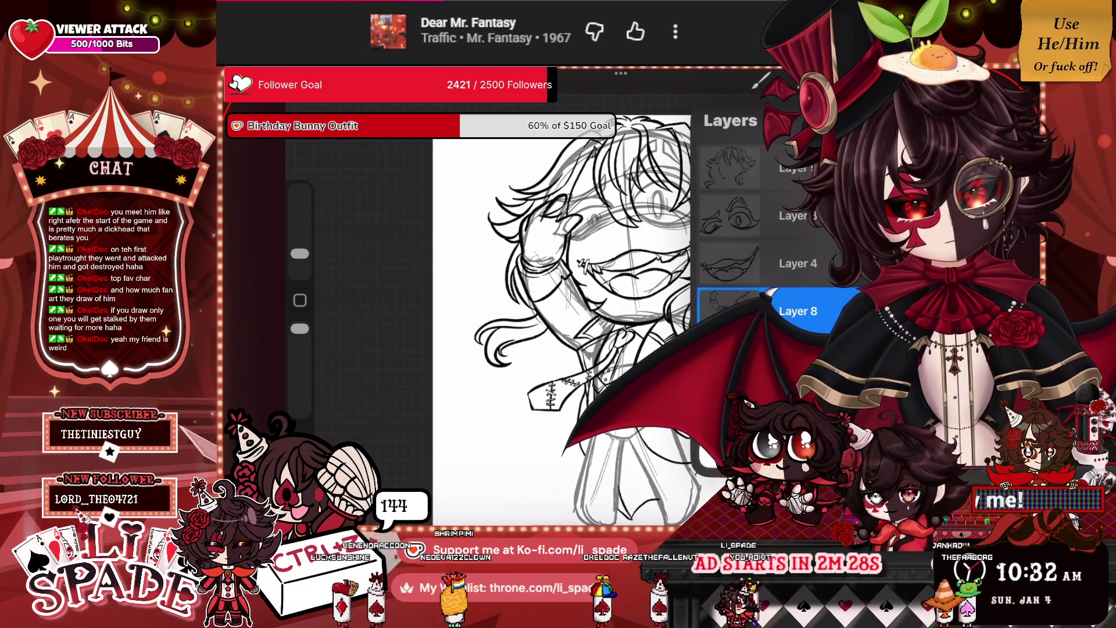
key("l")
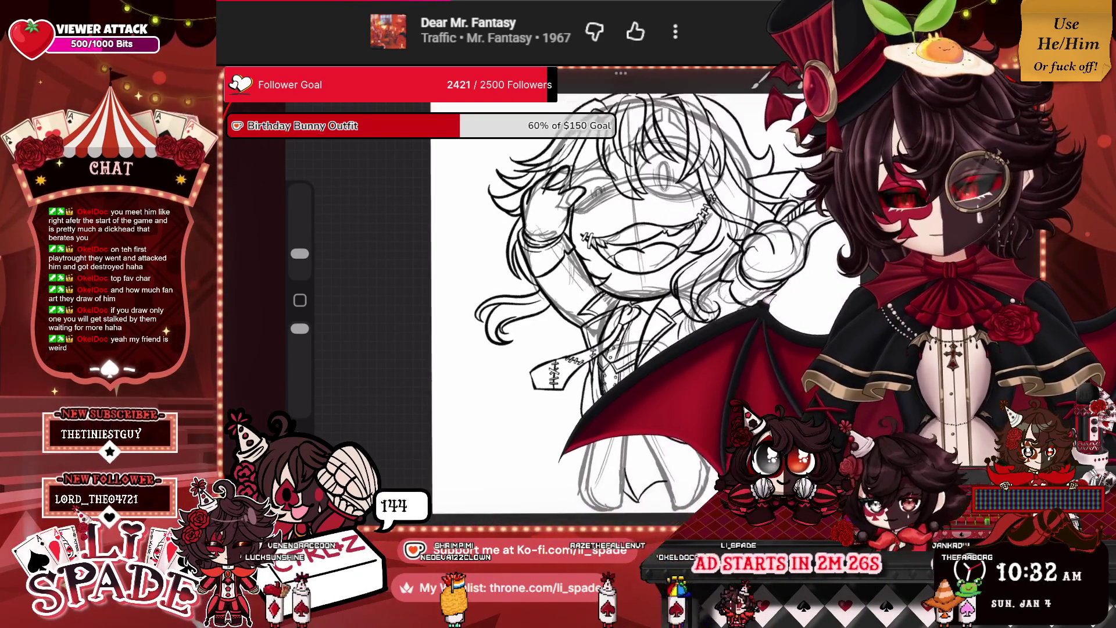
key("ctrl+z")
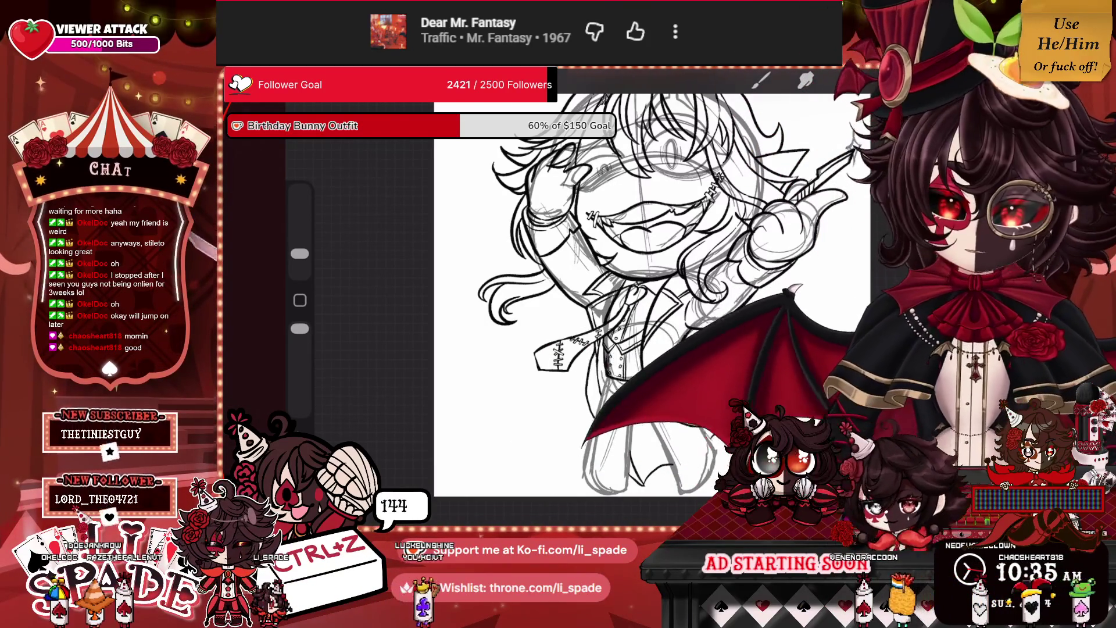
Draw the rectangular belt buckle at the character's waist
scroll(582, 291, "down", 3)
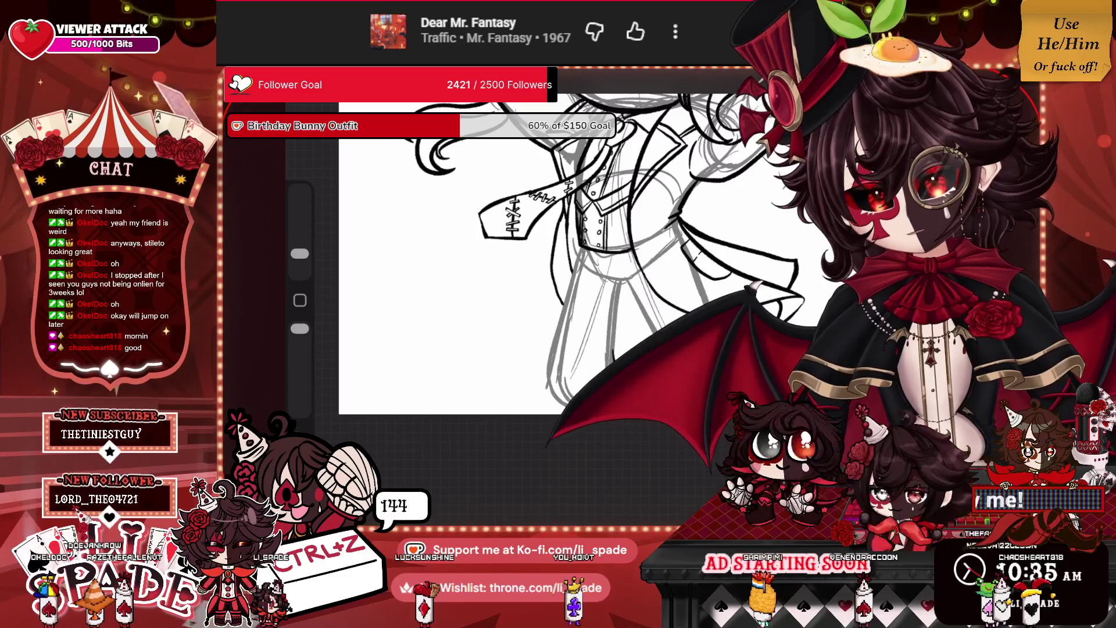
scroll(523, 291, "up", 3)
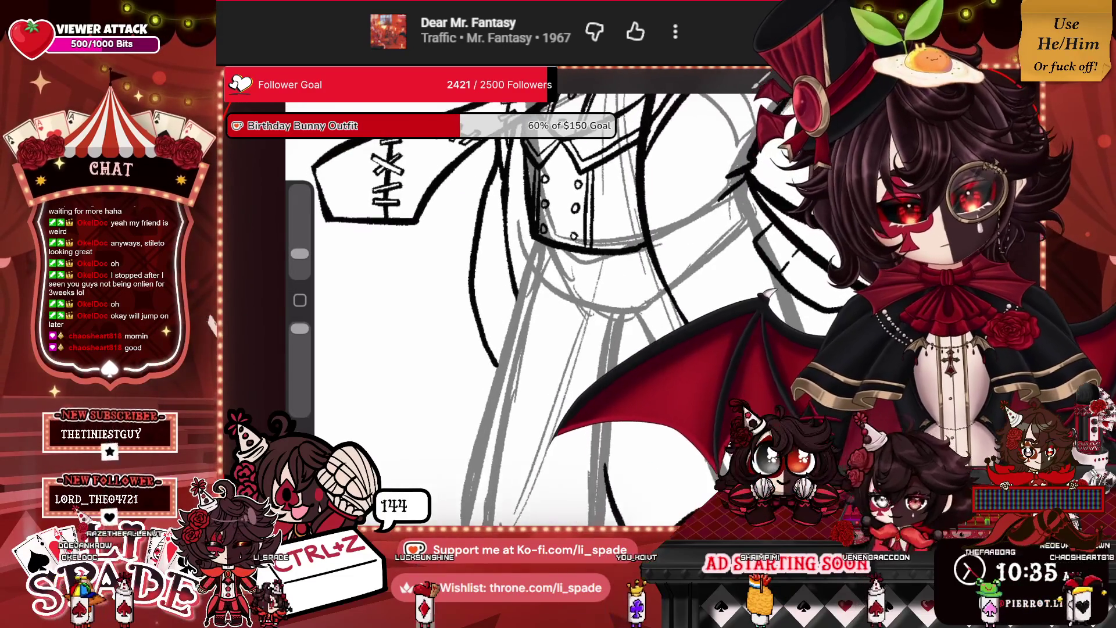
key("l")
scroll(523, 291, "up", 2)
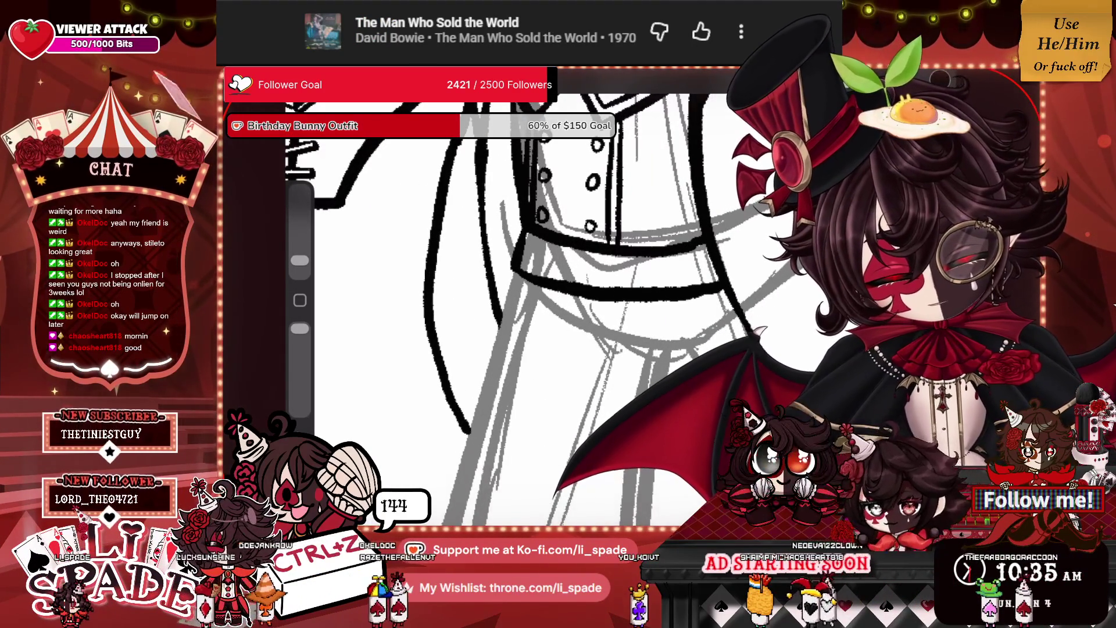
left_click_drag(591, 283, 666, 259)
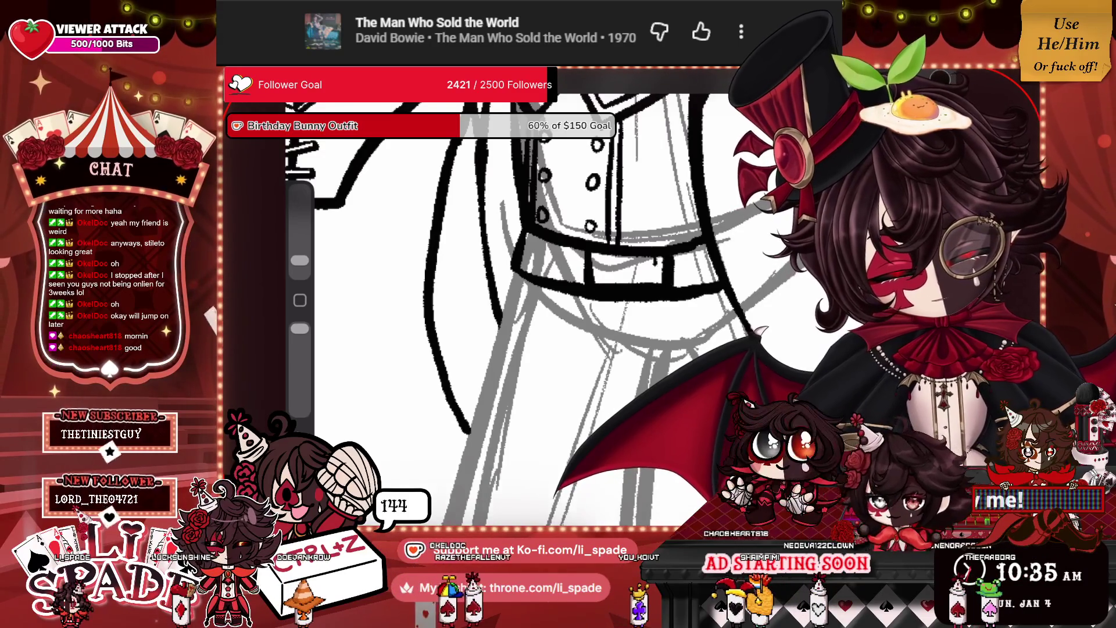
Extend the ink line along the lower leg and frame the legs and waist
scroll(524, 308, "down", 3)
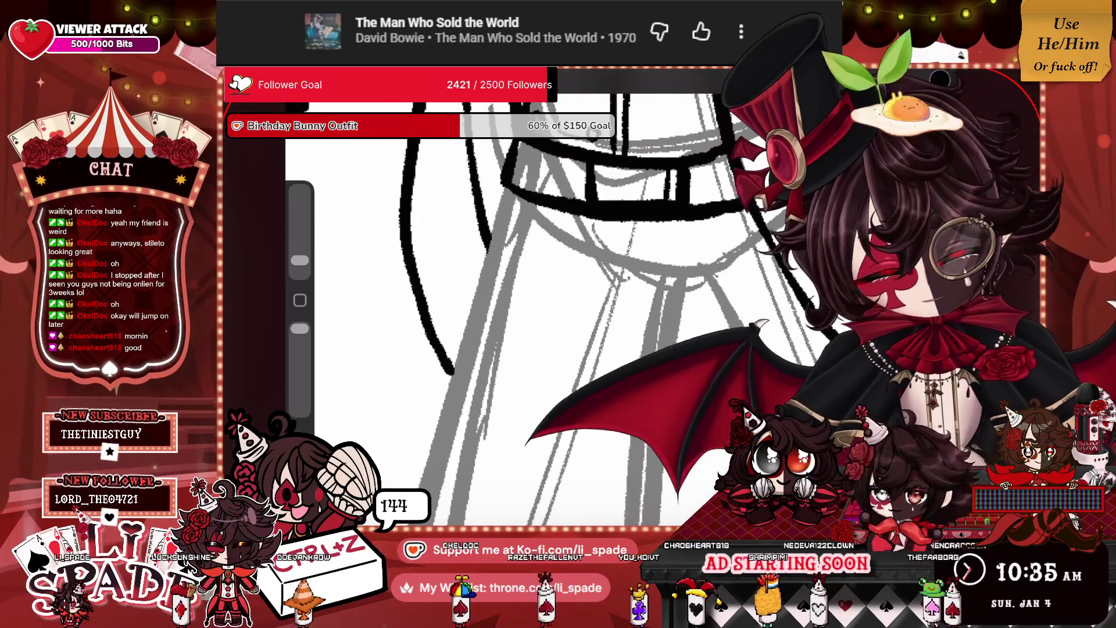
scroll(552, 261, "down", 5)
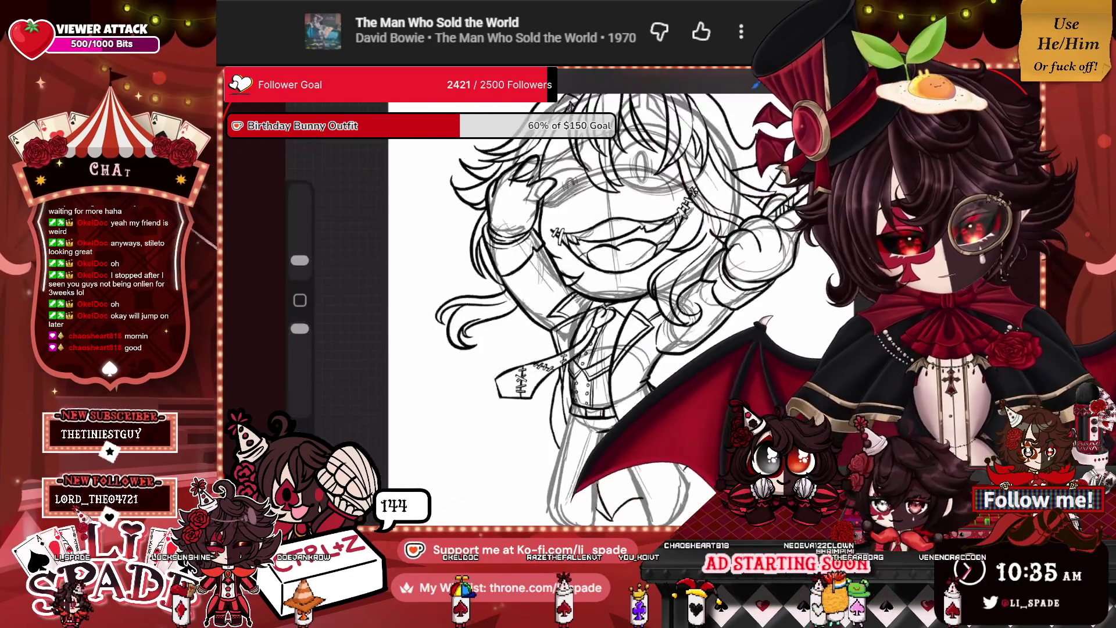
scroll(523, 268, "up", 5)
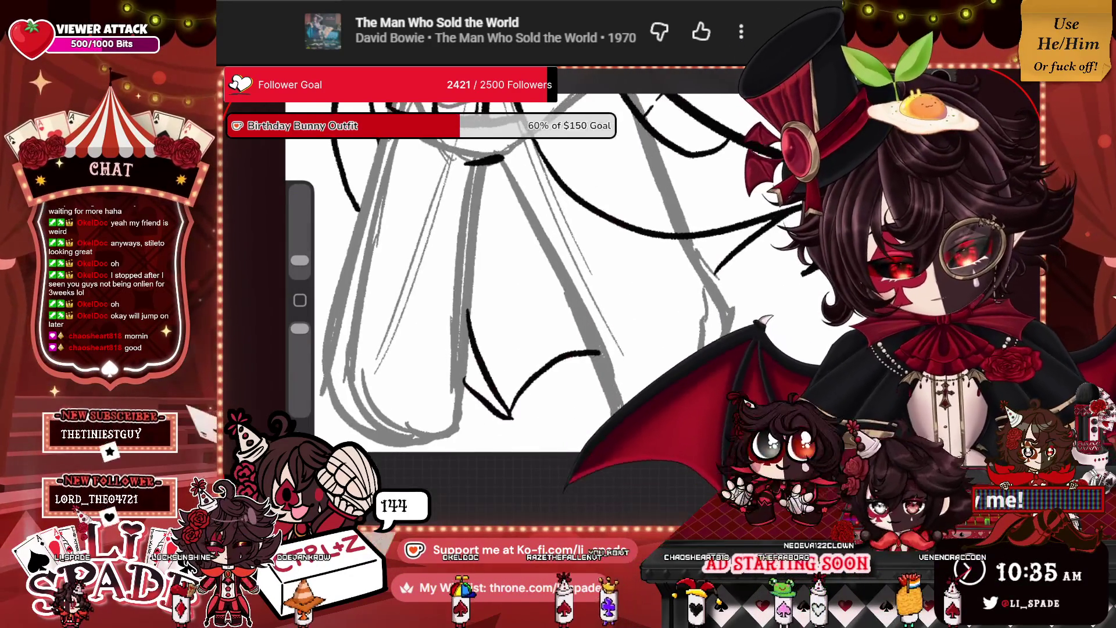
left_click_drag(608, 318, 702, 282)
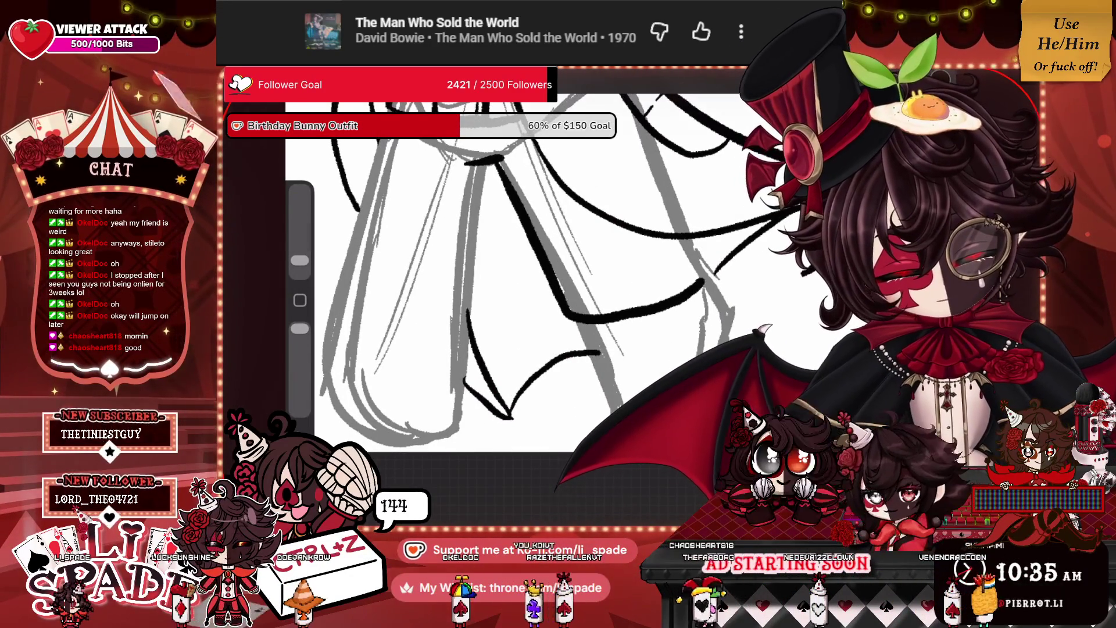
mouse_move(524, 290)
left_mouse_down()
mouse_move(651, 268)
mouse_move(584, 301)
left_mouse_up()
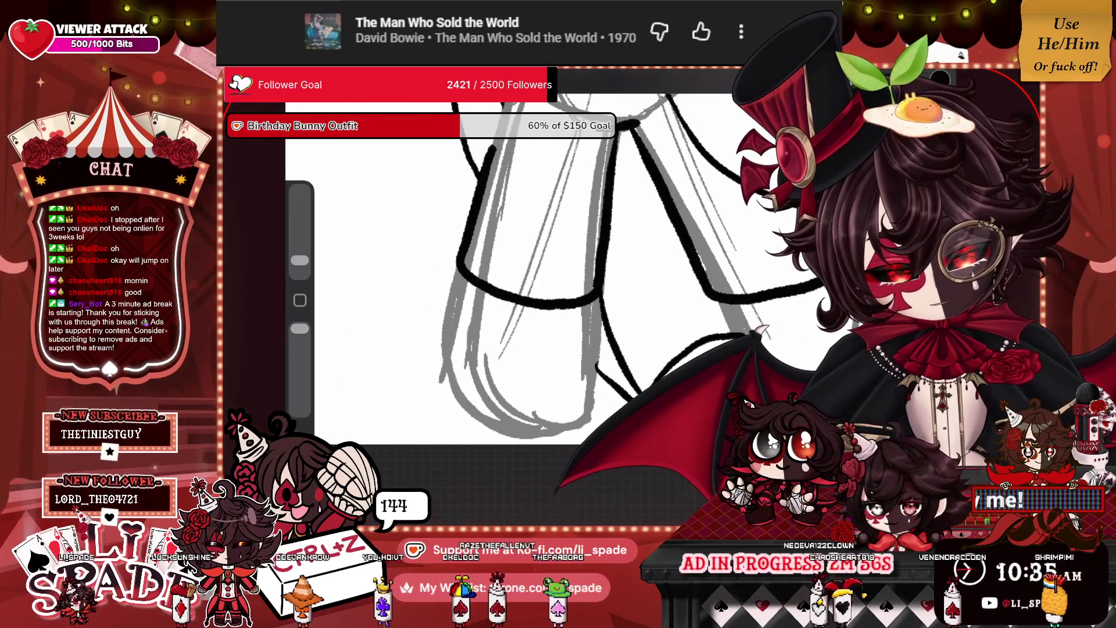
left_click_drag(524, 202, 552, 407)
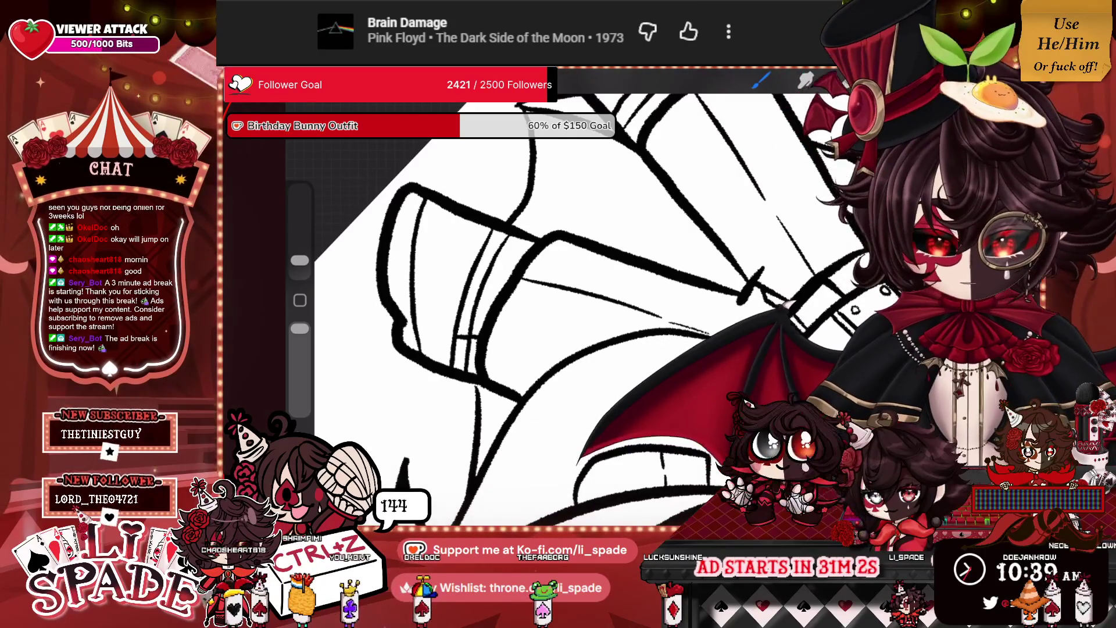
Ink two parallel lines down the sleeve, then draw and undo two cuff lines
scroll(582, 303, "down", 5)
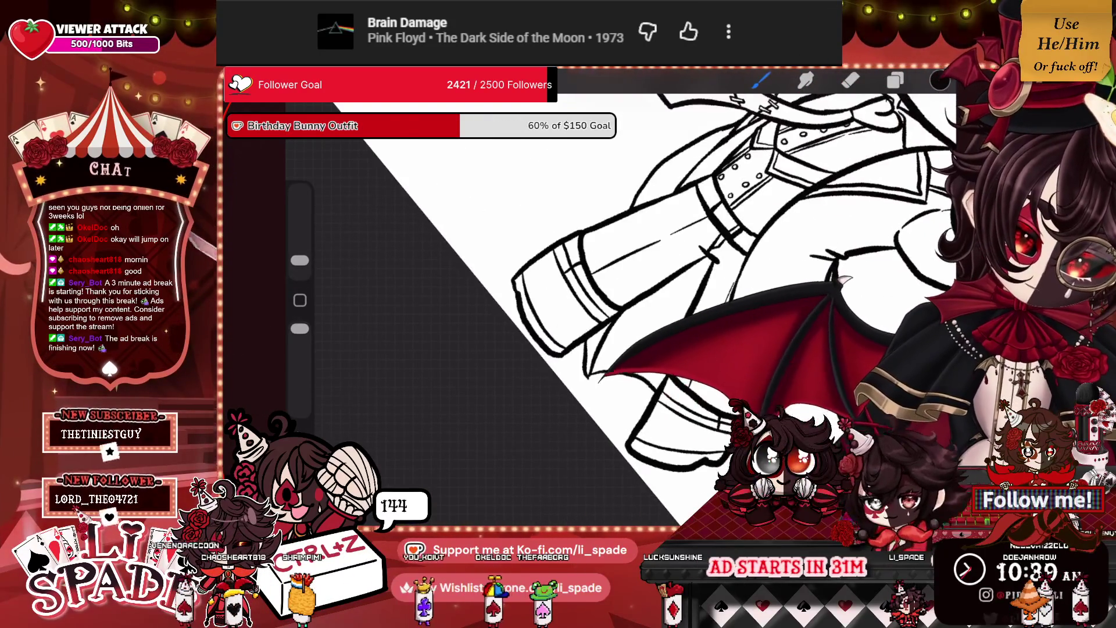
scroll(581, 303, "up", 3)
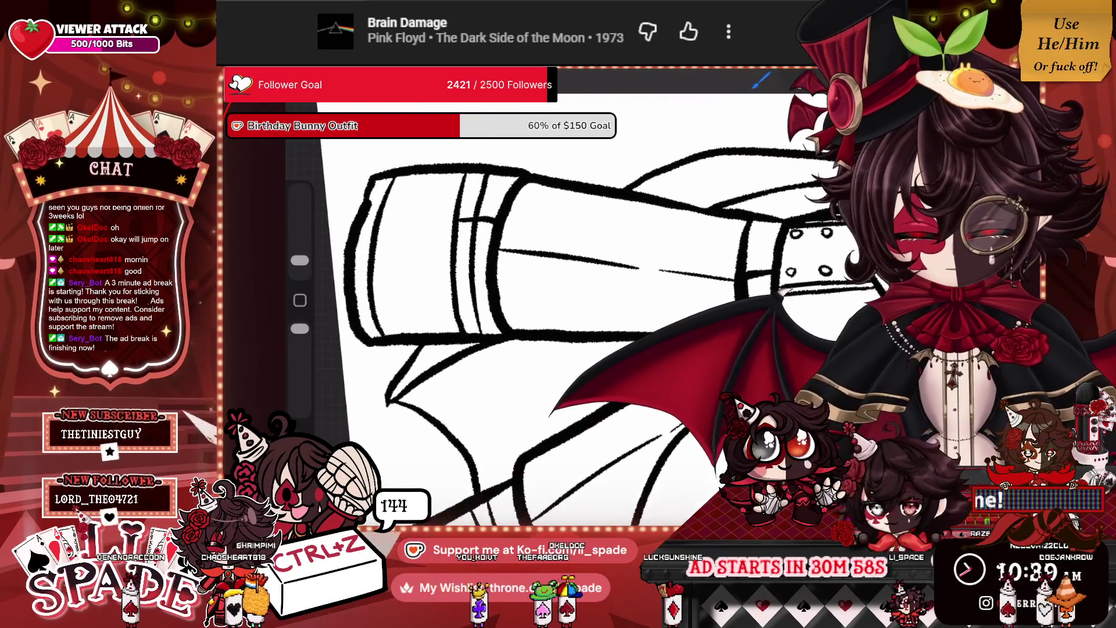
scroll(582, 302, "up", 3)
left_click_drag(600, 273, 625, 360)
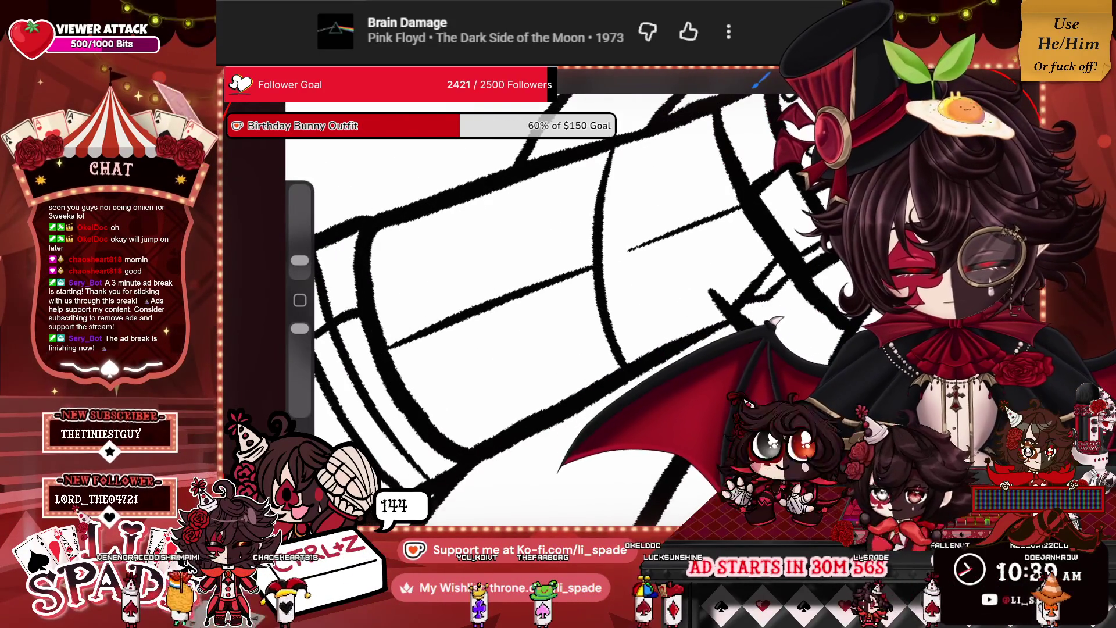
left_click_drag(608, 150, 620, 364)
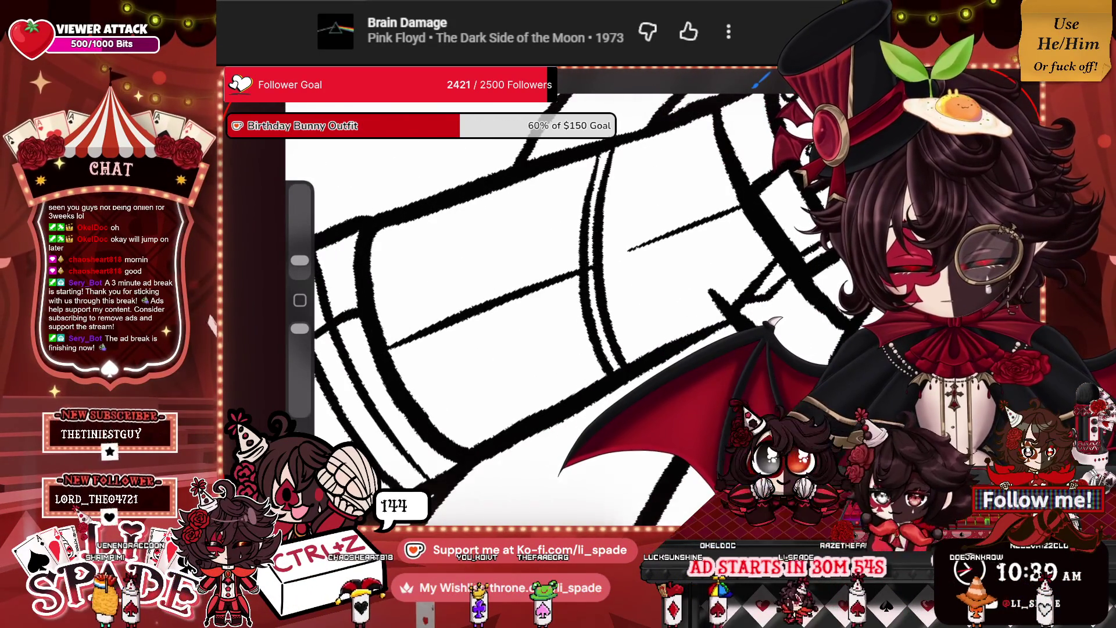
scroll(582, 303, "up", 3)
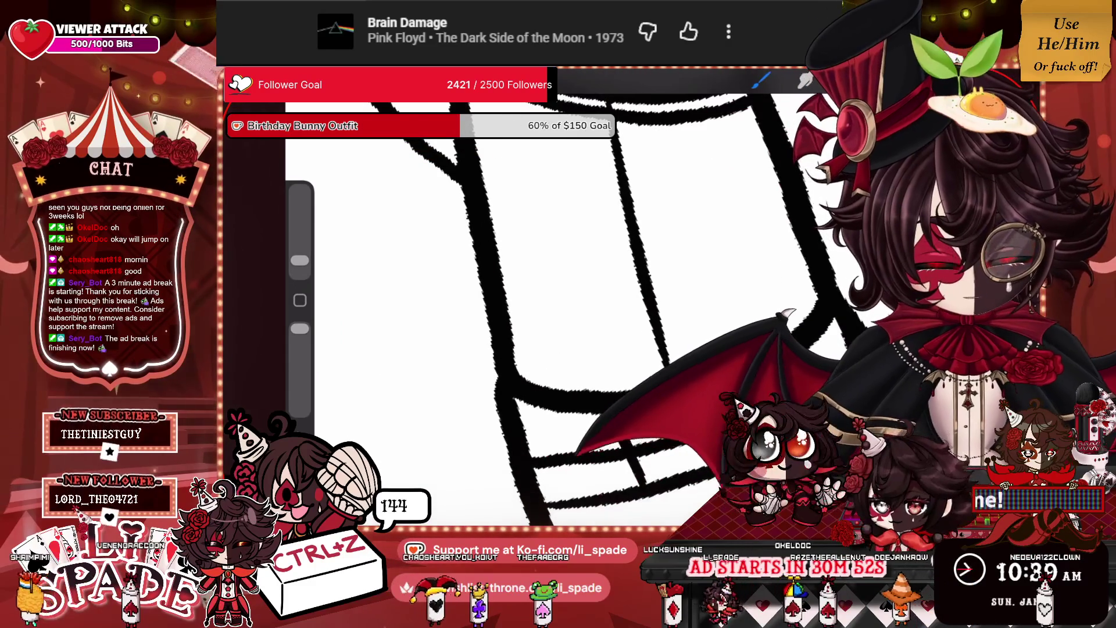
mouse_move(509, 307)
left_mouse_down()
mouse_move(663, 290)
mouse_move(666, 314)
left_mouse_up()
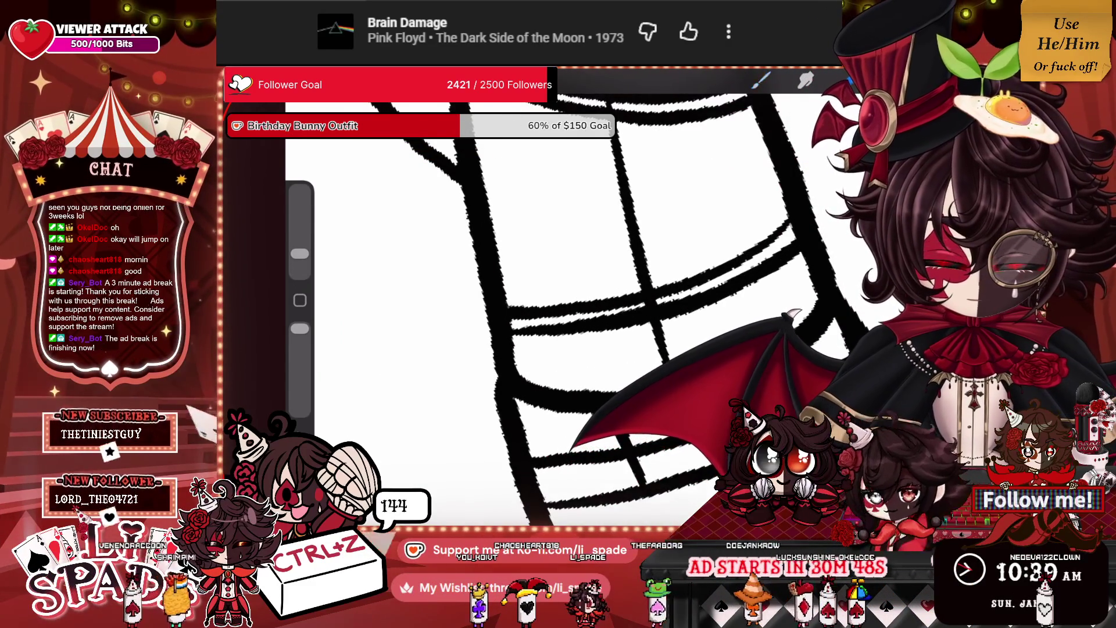
scroll(552, 303, "up", 1)
scroll(552, 302, "up", 1)
key("ctrl+z")
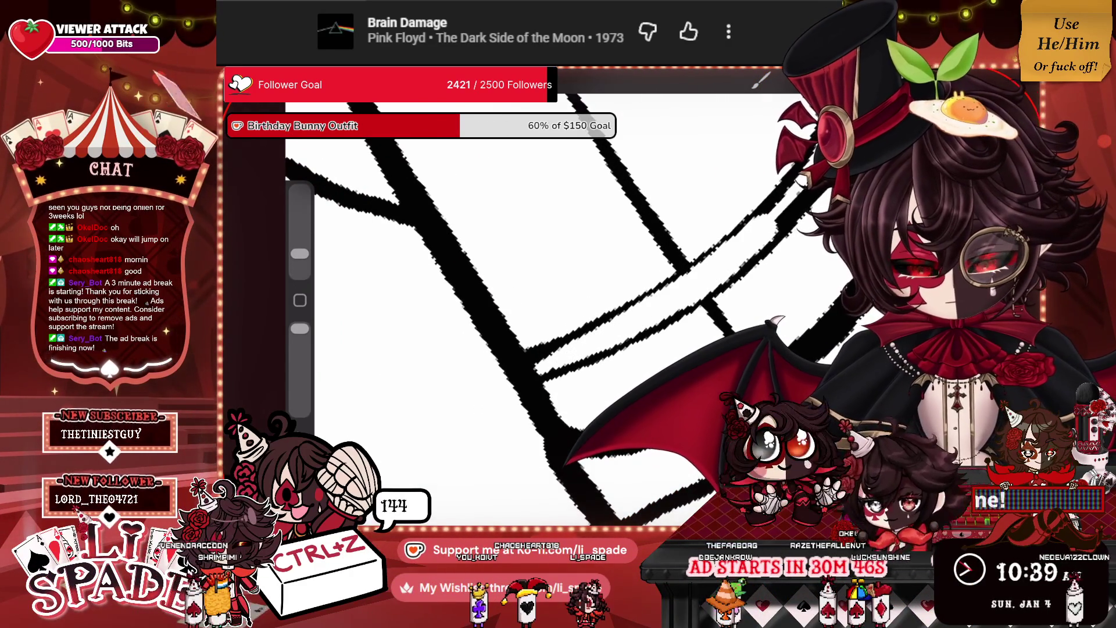
Ink diagonal lines across the character's legs
scroll(552, 303, "down", 3)
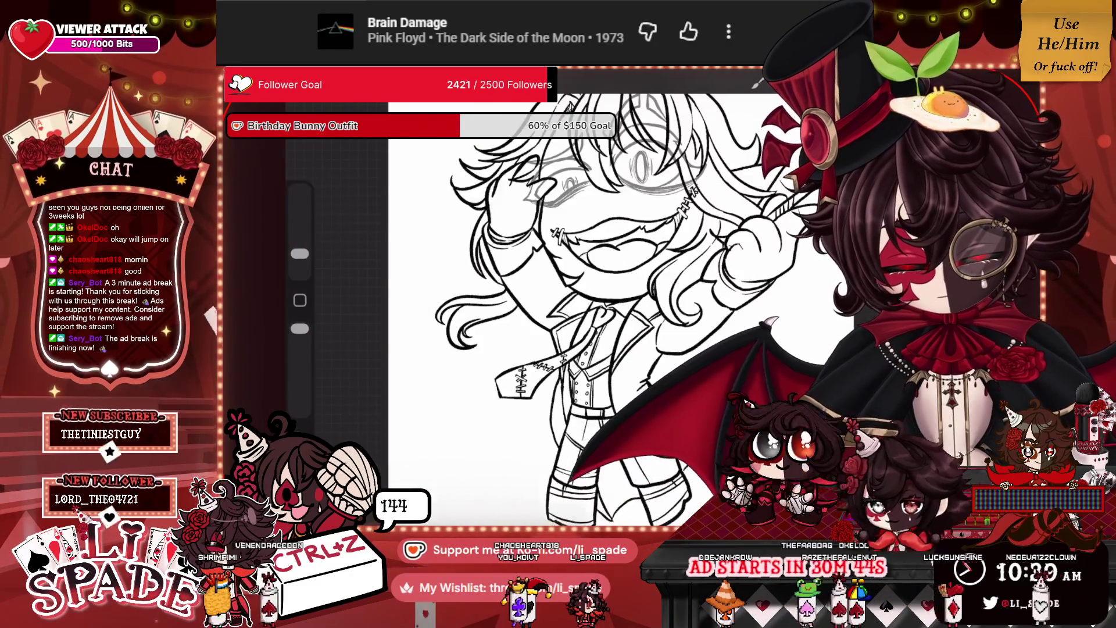
scroll(551, 303, "up", 3)
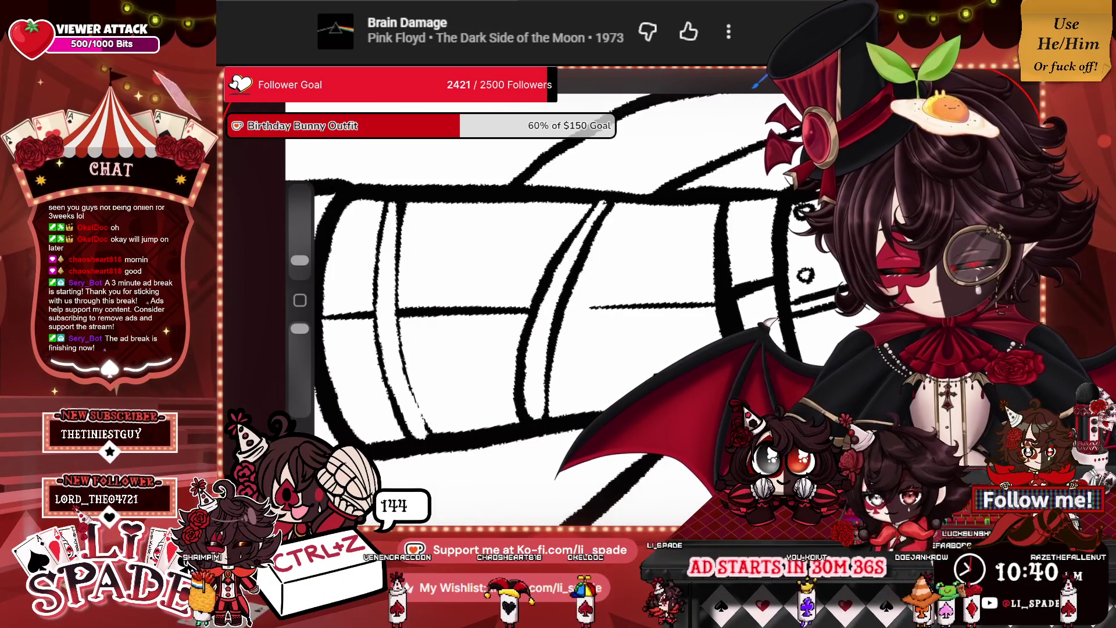
scroll(552, 302, "up", 2)
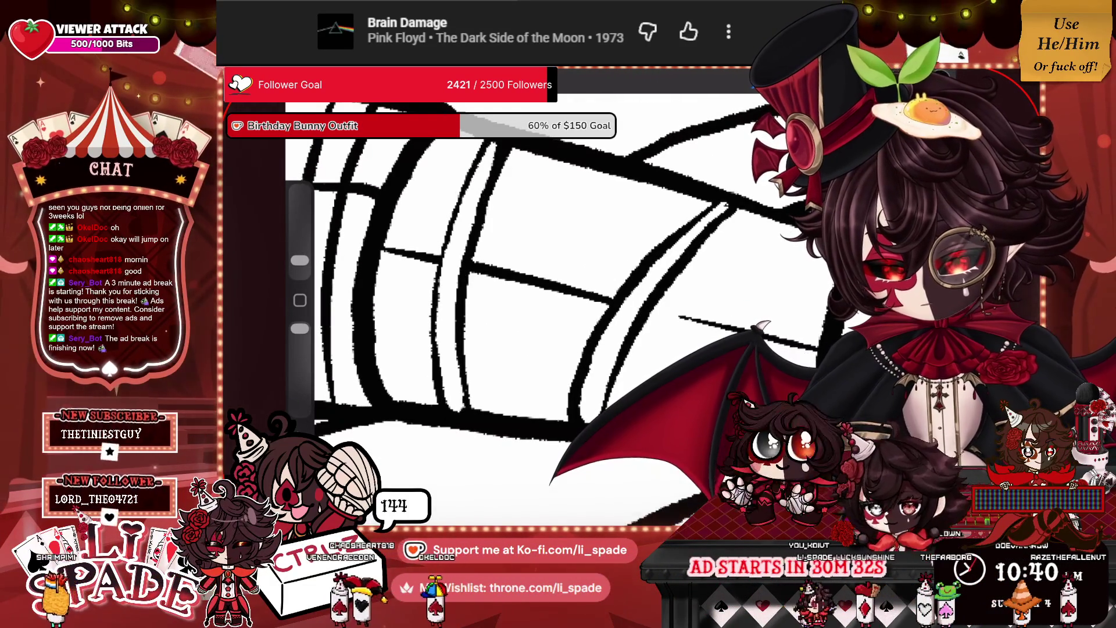
scroll(582, 303, "down", 3)
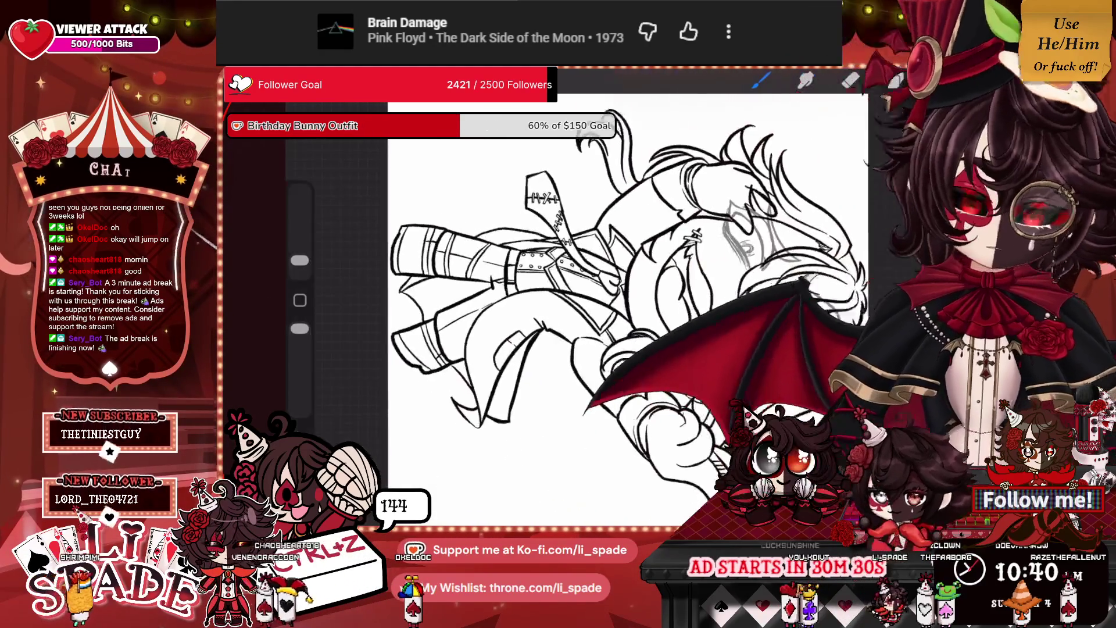
scroll(553, 262, "up", 3)
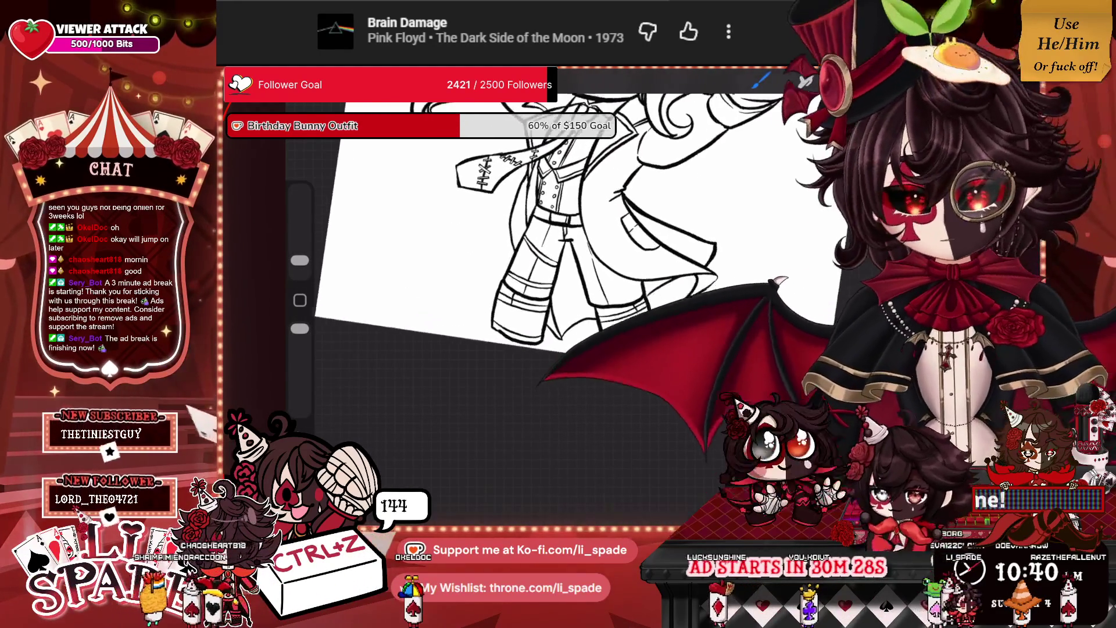
scroll(523, 261, "up", 5)
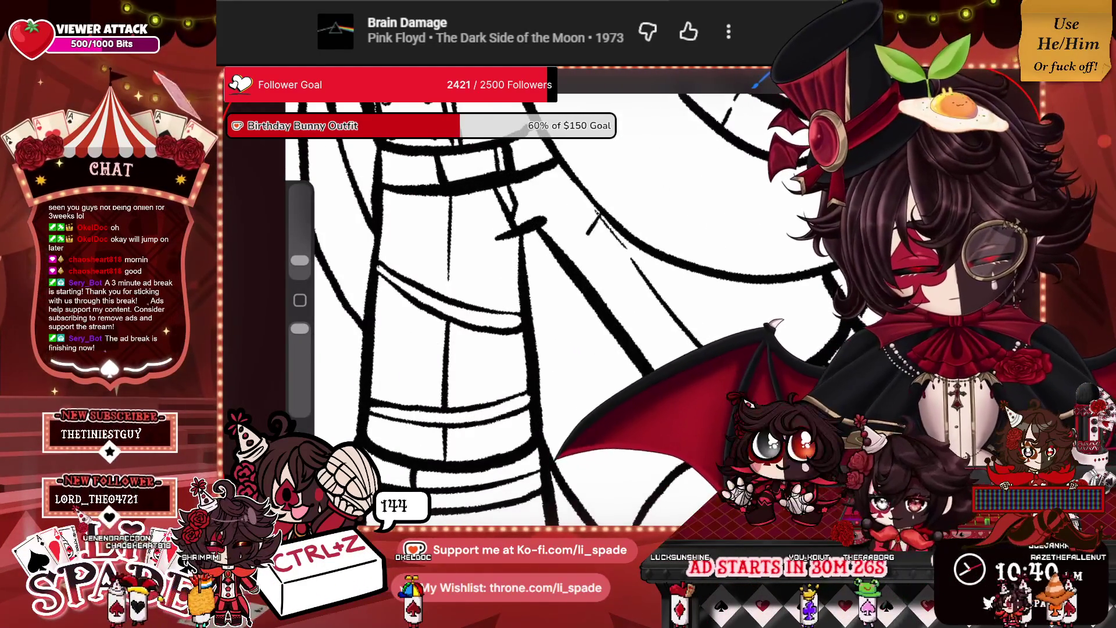
left_click_drag(602, 214, 569, 262)
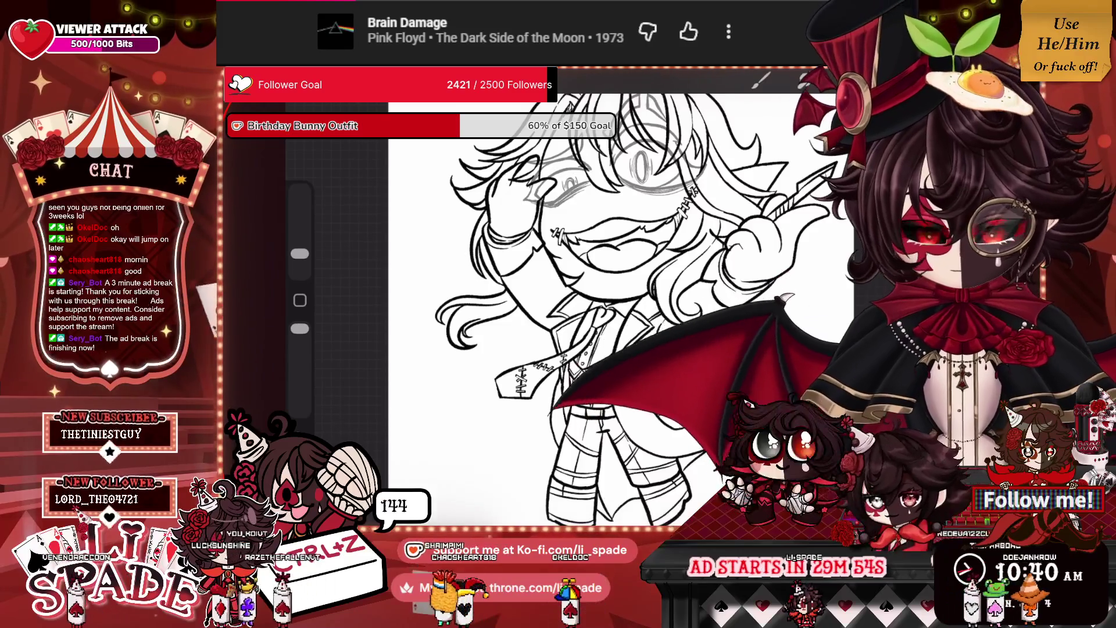
Switch back to the inking brush and undo the bad stroke
scroll(558, 303, "up", 3)
scroll(575, 303, "up", 3)
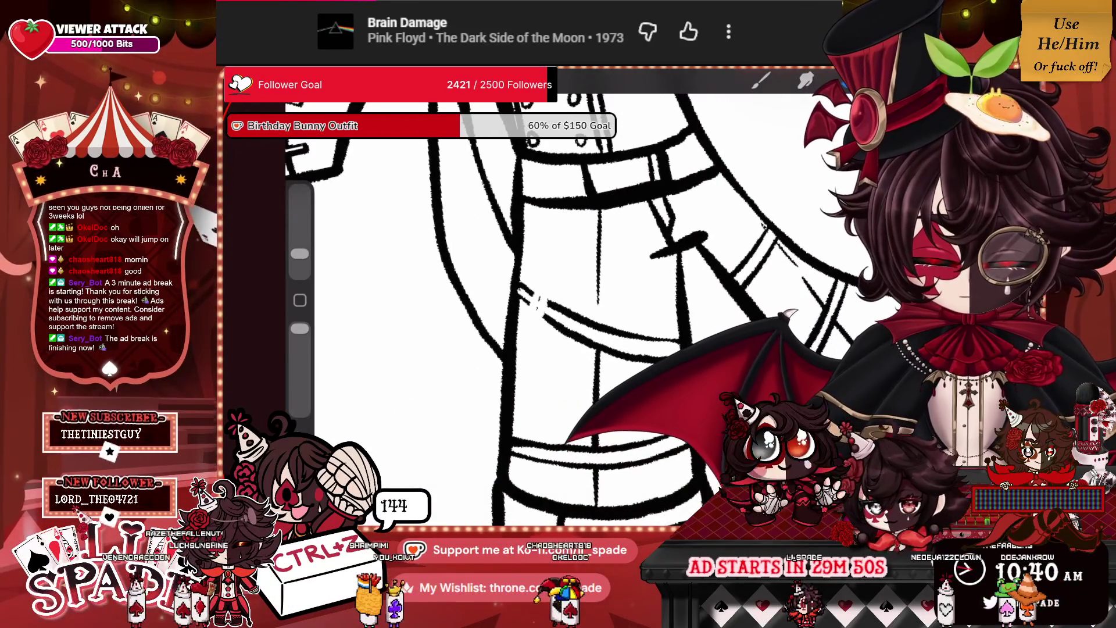
left_click(762, 80)
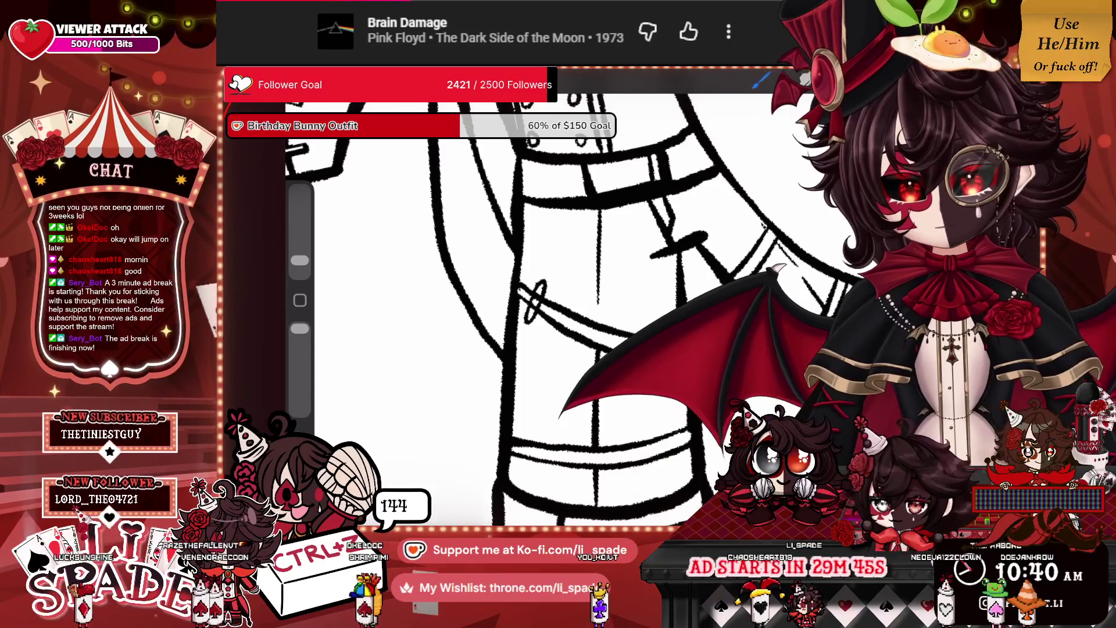
key("ctrl+z")
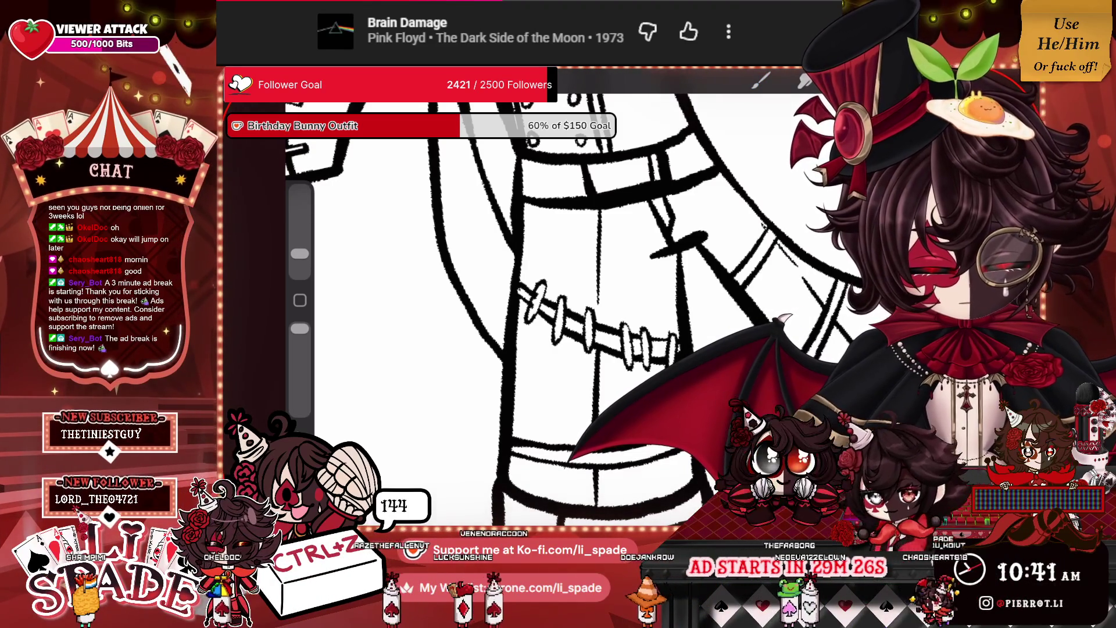
Ink a stitch oval on the trouser leg and enlarge the brush slightly
scroll(581, 303, "down", 5)
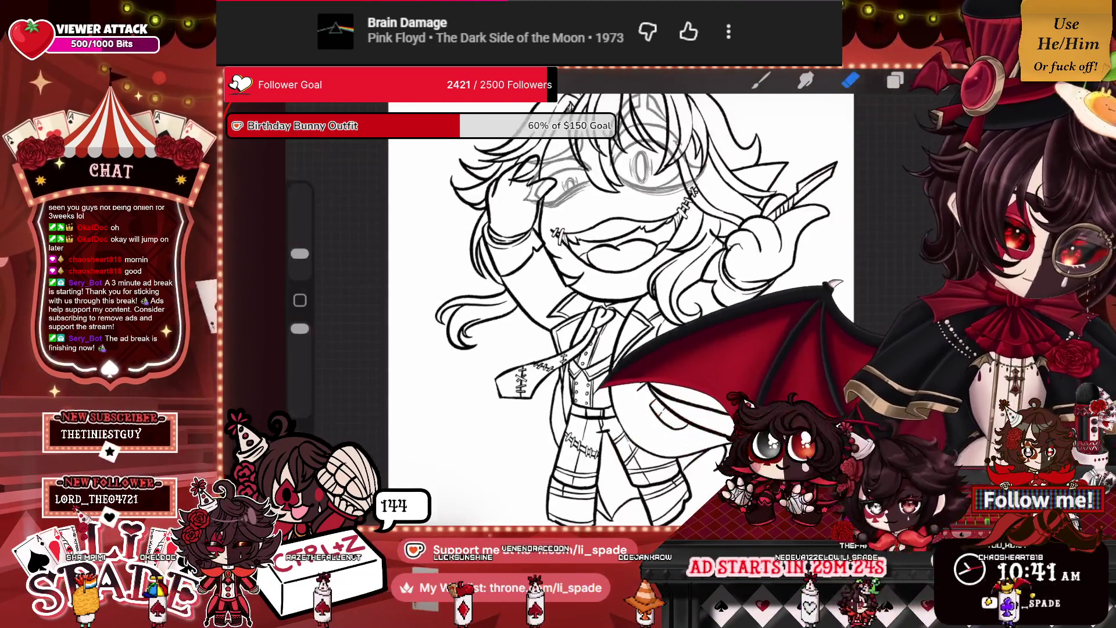
scroll(582, 407, "up", 5)
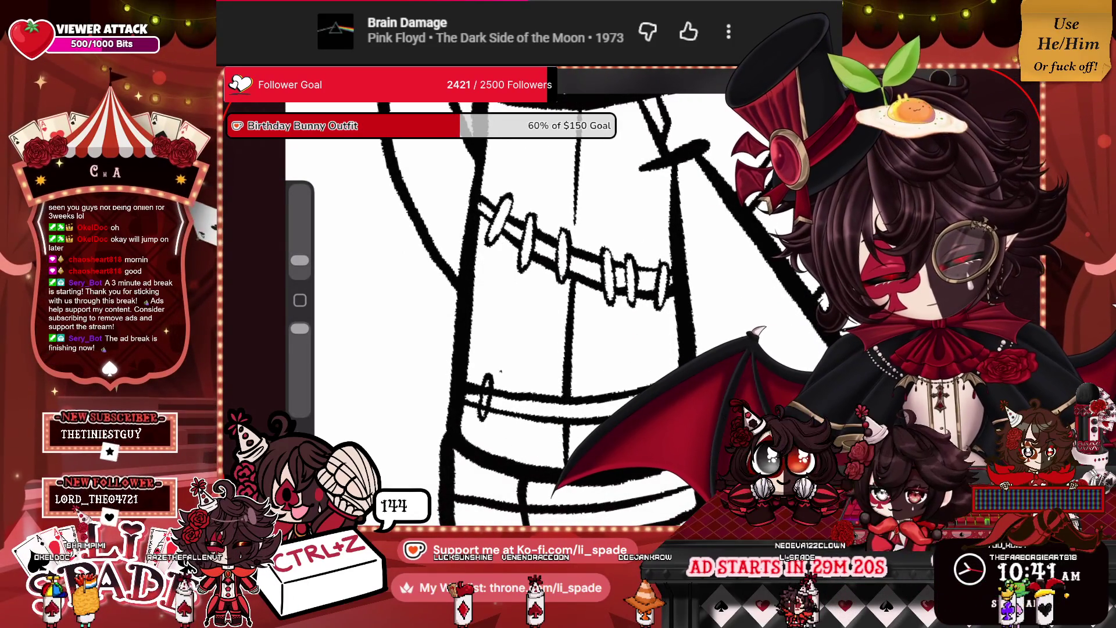
left_click_drag(505, 378, 507, 430)
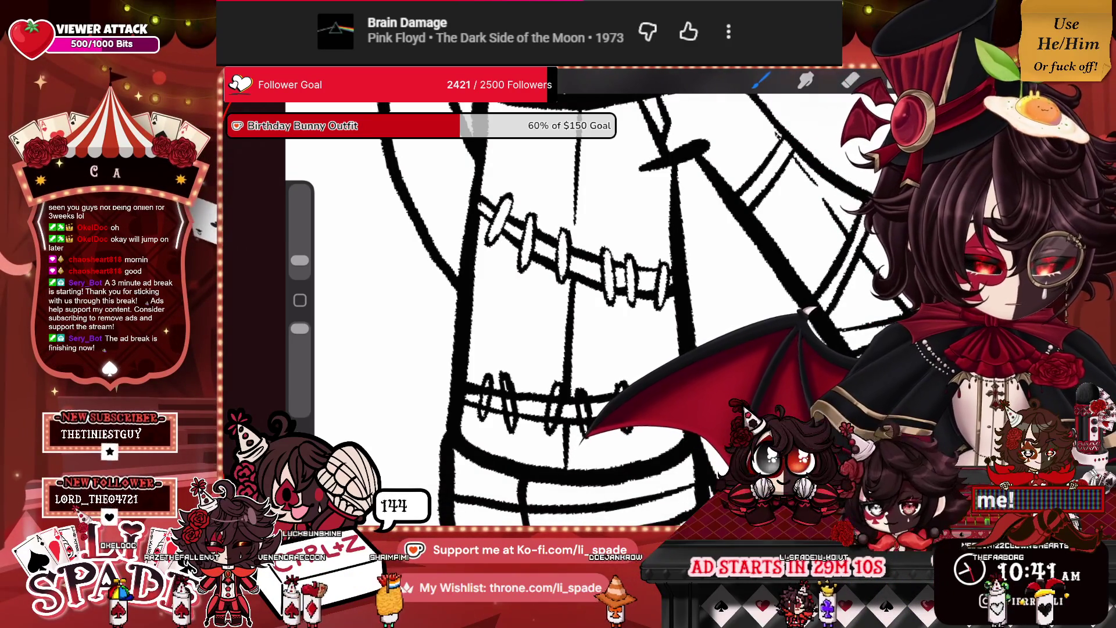
left_click_drag(300, 260, 299, 254)
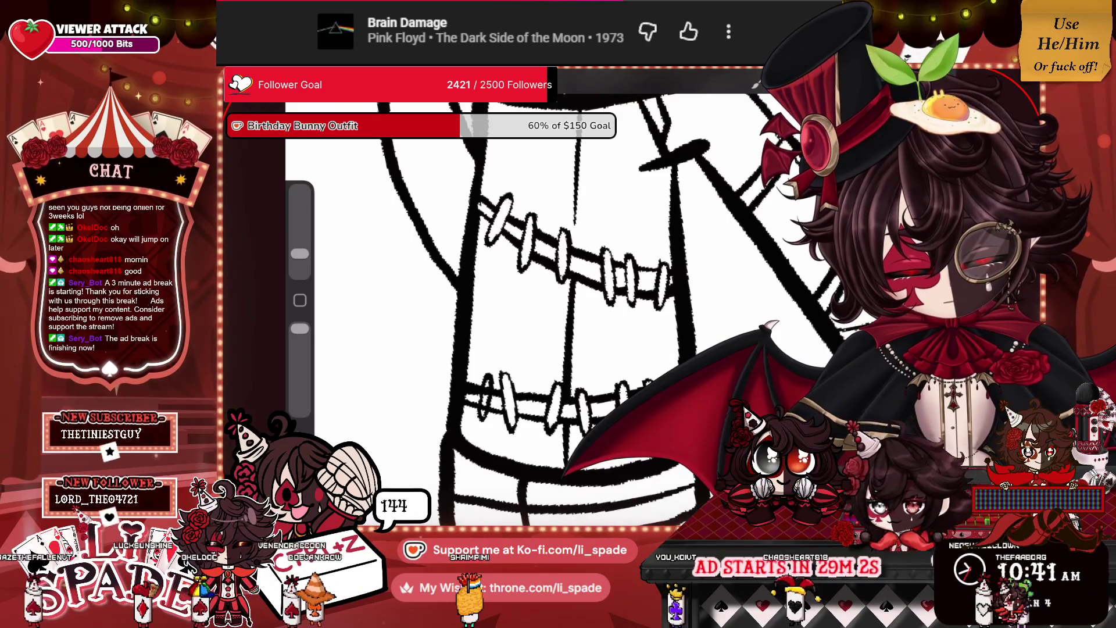
scroll(582, 308, "down", 5)
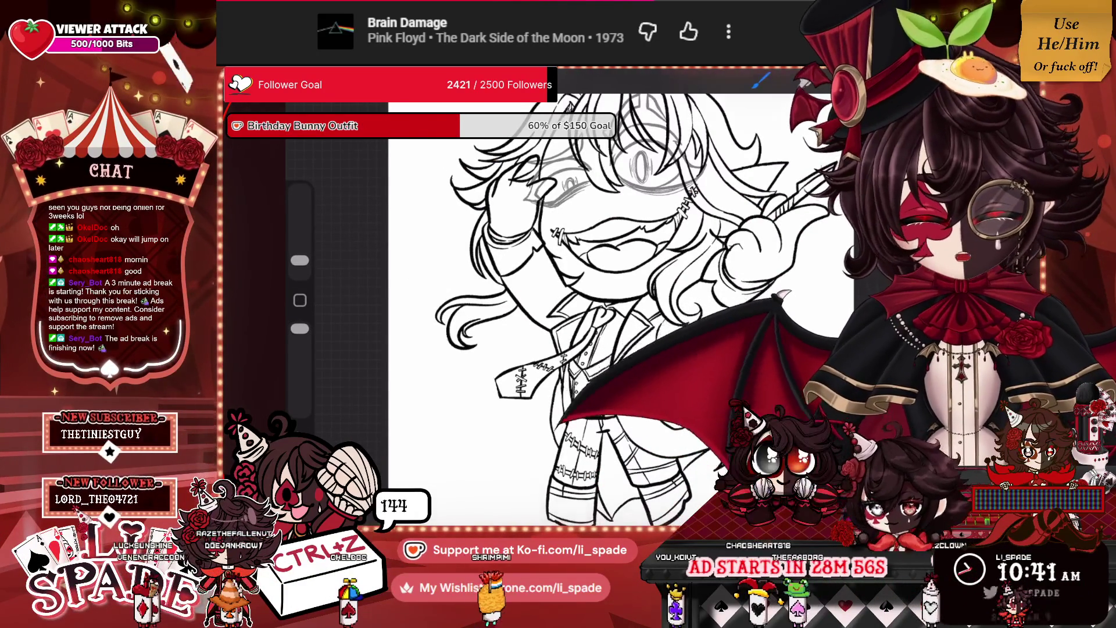
Ink looped, upright and slanted stitch strokes along the lower trouser leg
scroll(581, 436, "up", 5)
scroll(524, 308, "up", 3)
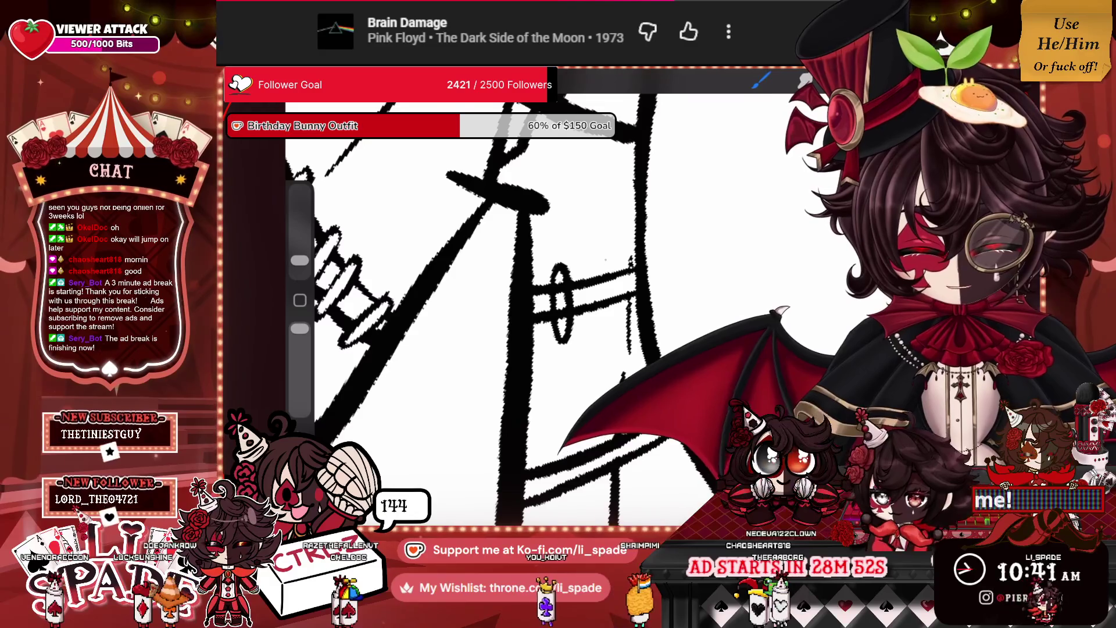
scroll(506, 290, "down", 3)
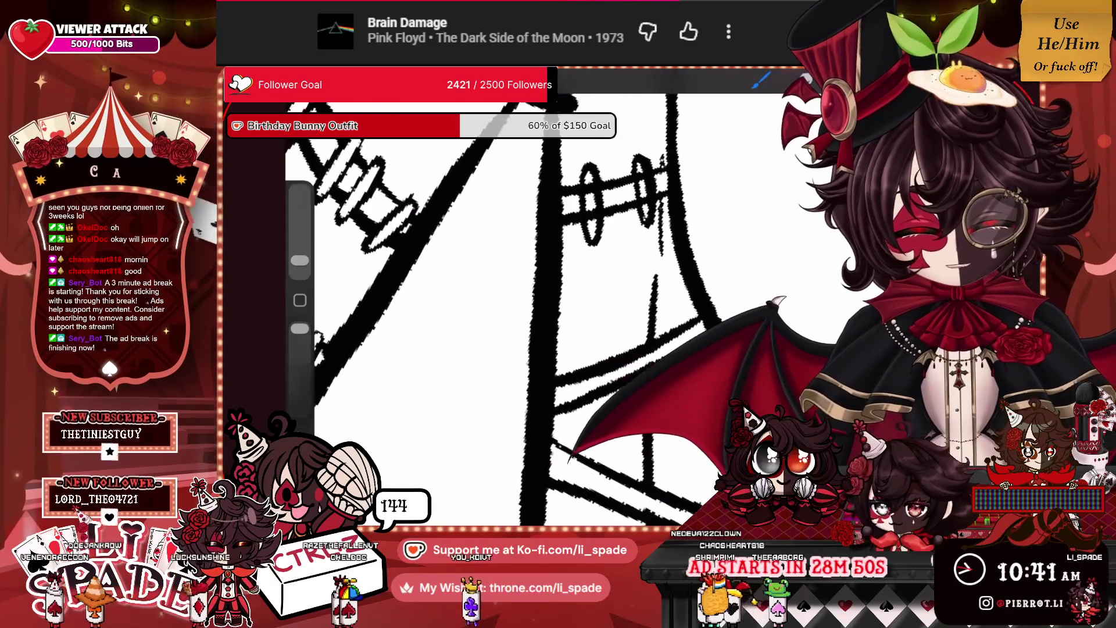
scroll(523, 291, "down", 3)
scroll(523, 291, "down", 2)
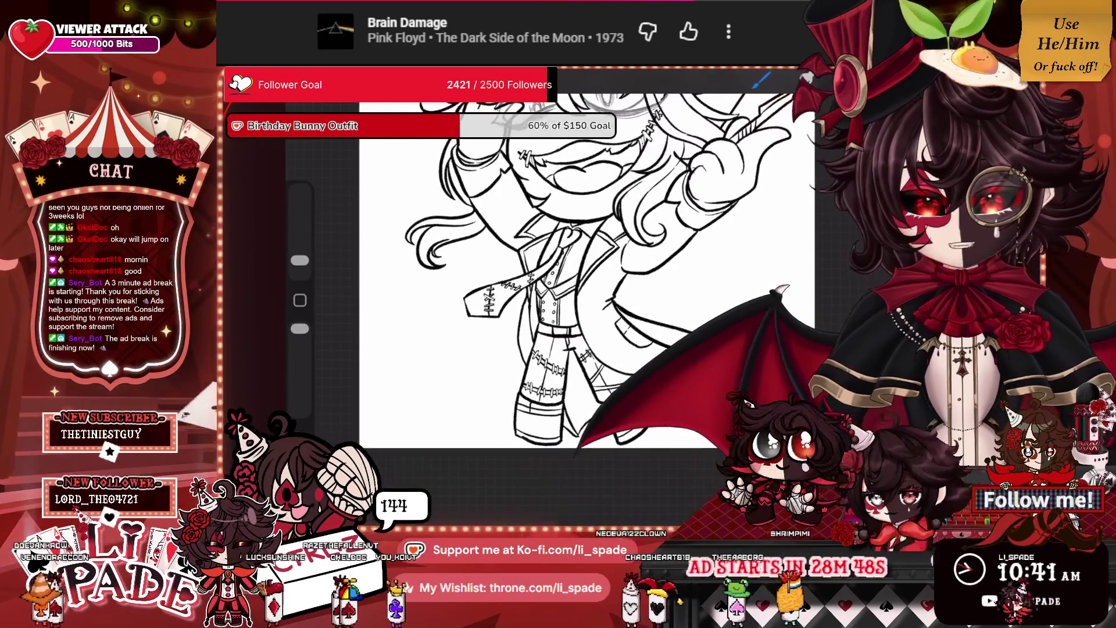
scroll(523, 290, "up", 5)
scroll(523, 290, "up", 2)
scroll(524, 291, "up", 1)
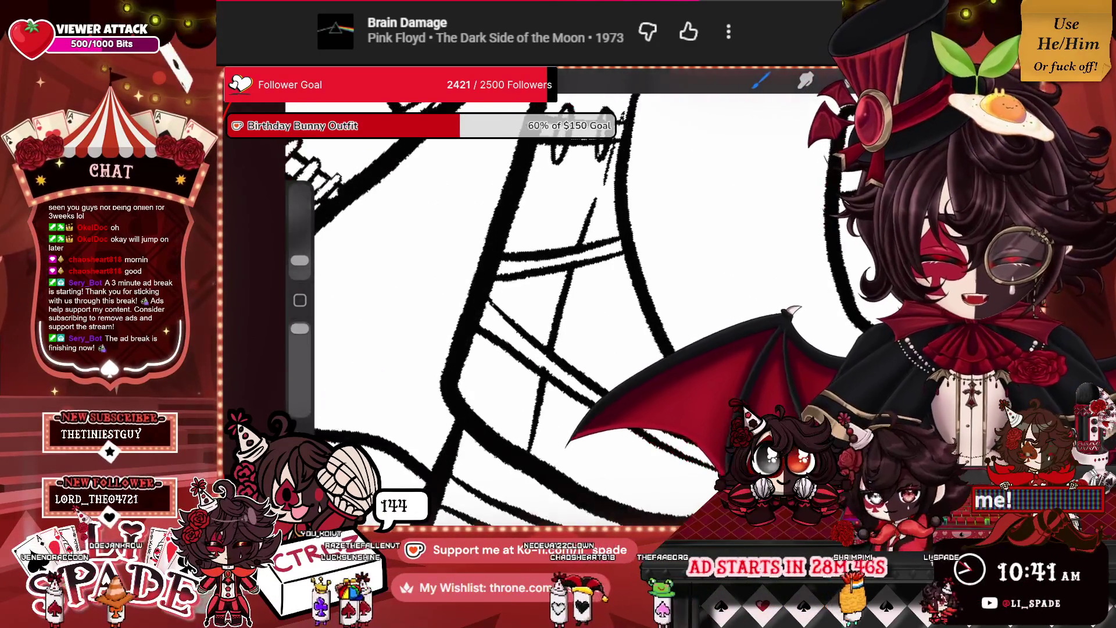
left_click_drag(526, 247, 585, 273)
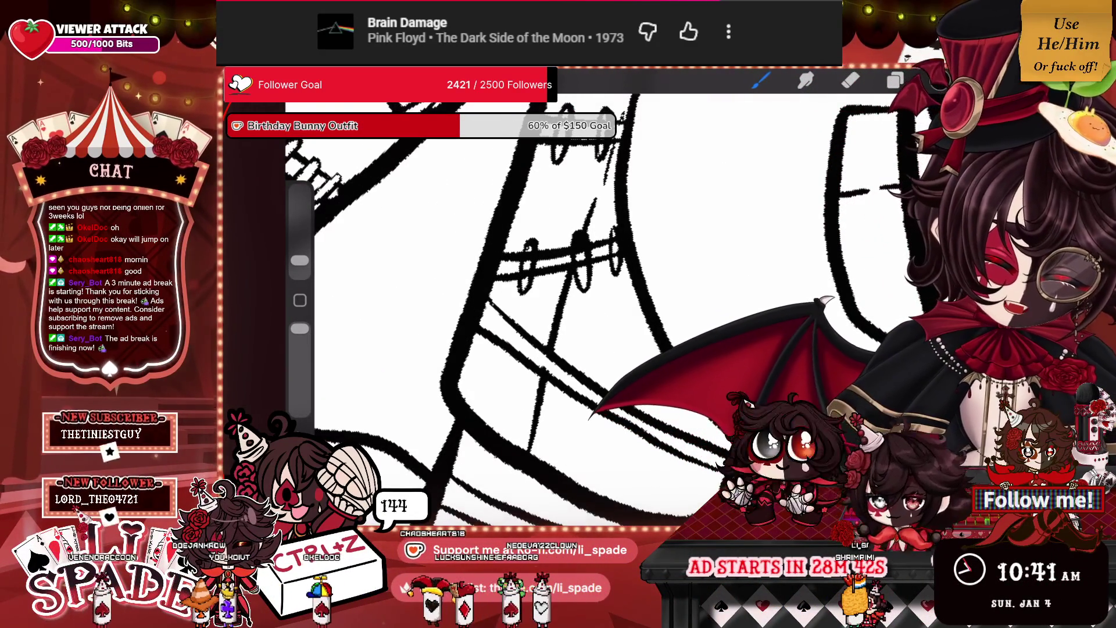
scroll(559, 291, "up", 2)
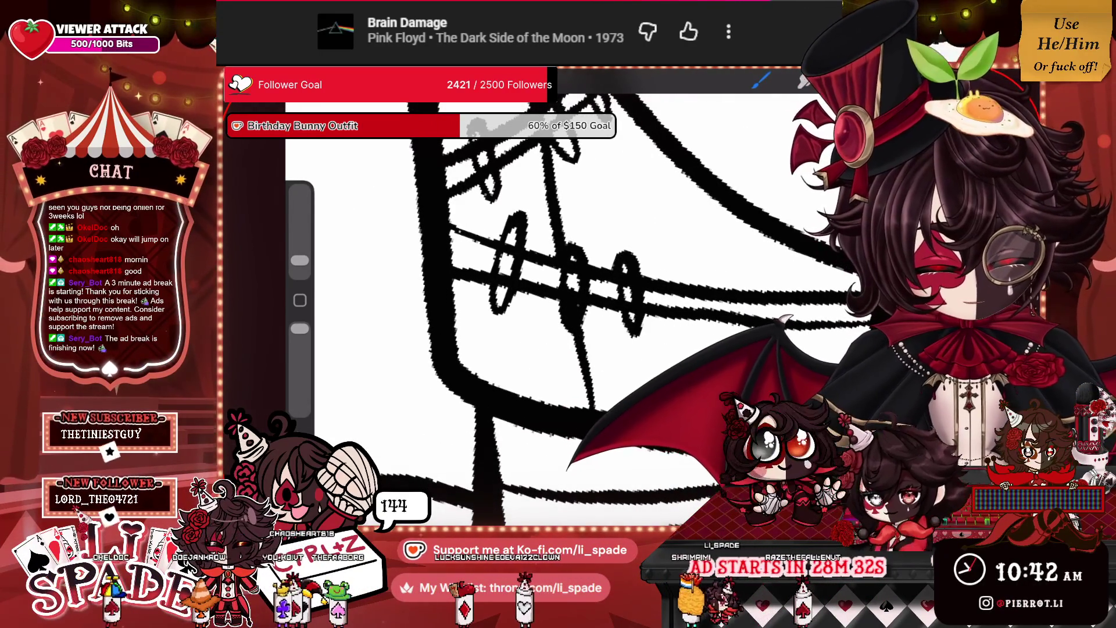
left_click_drag(628, 254, 632, 335)
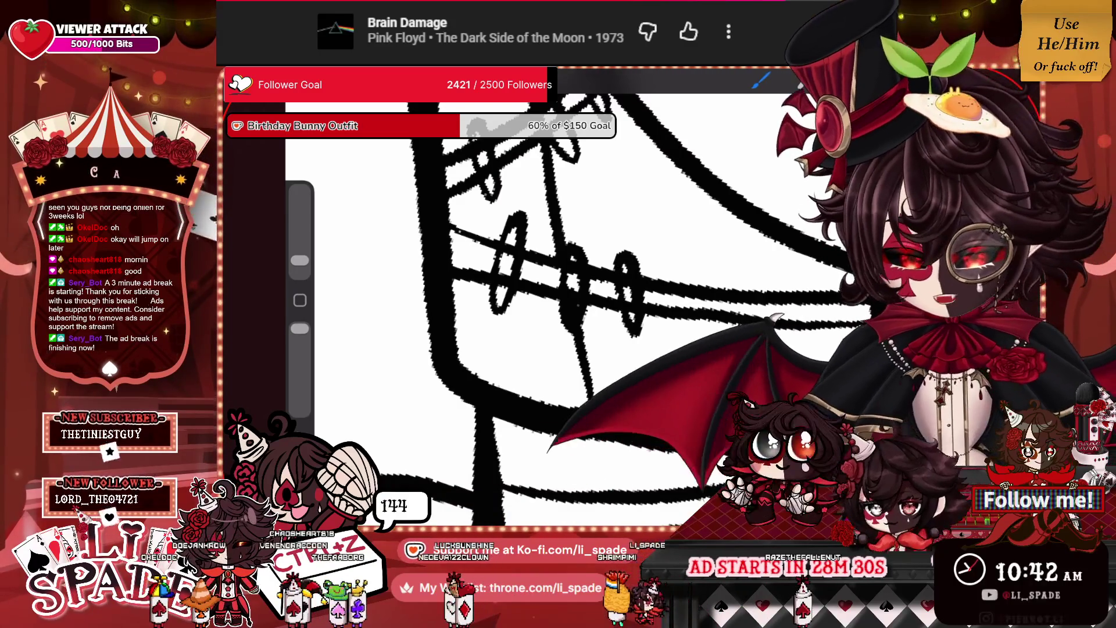
mouse_move(711, 264)
left_mouse_down()
mouse_move(679, 350)
mouse_move(730, 259)
left_mouse_up()
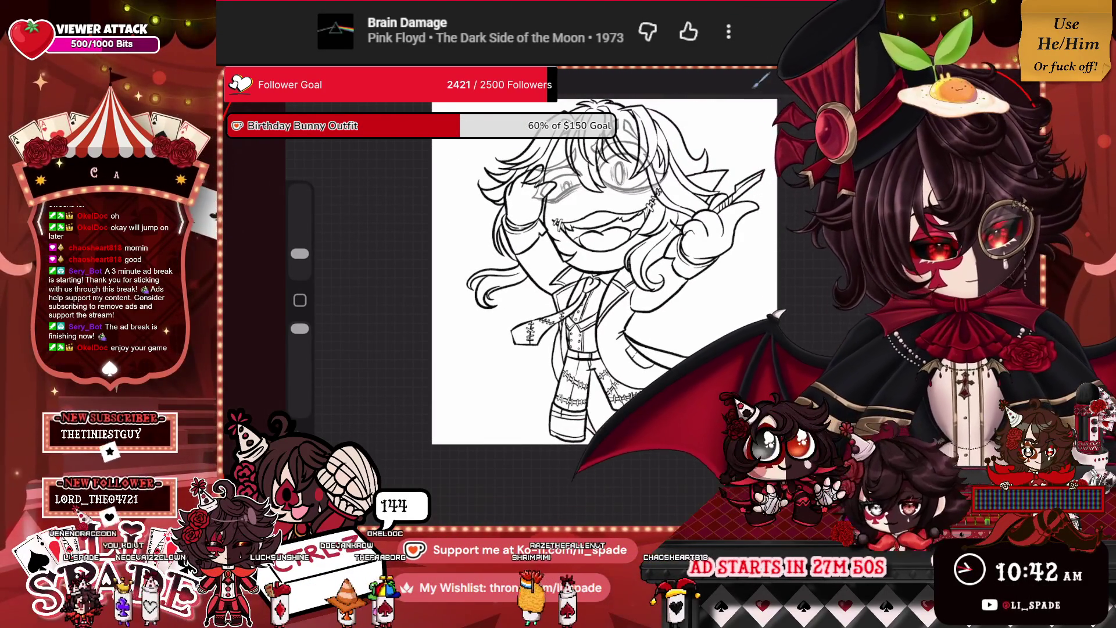
key("l")
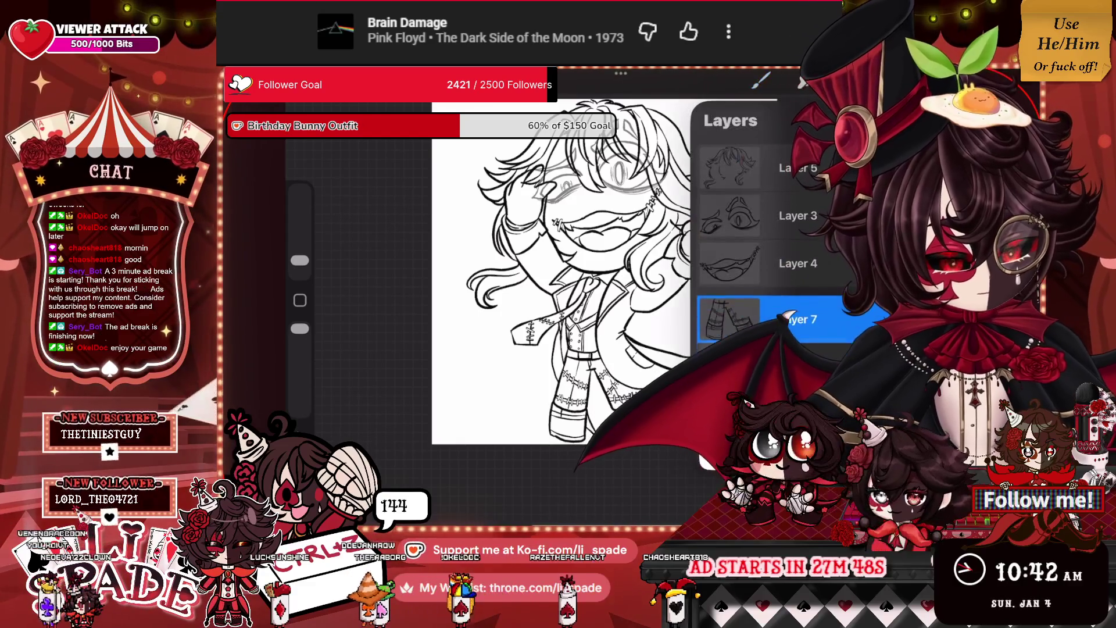
Merge Layer 4 down into Layer 7
scroll(547, 303, "up", 10)
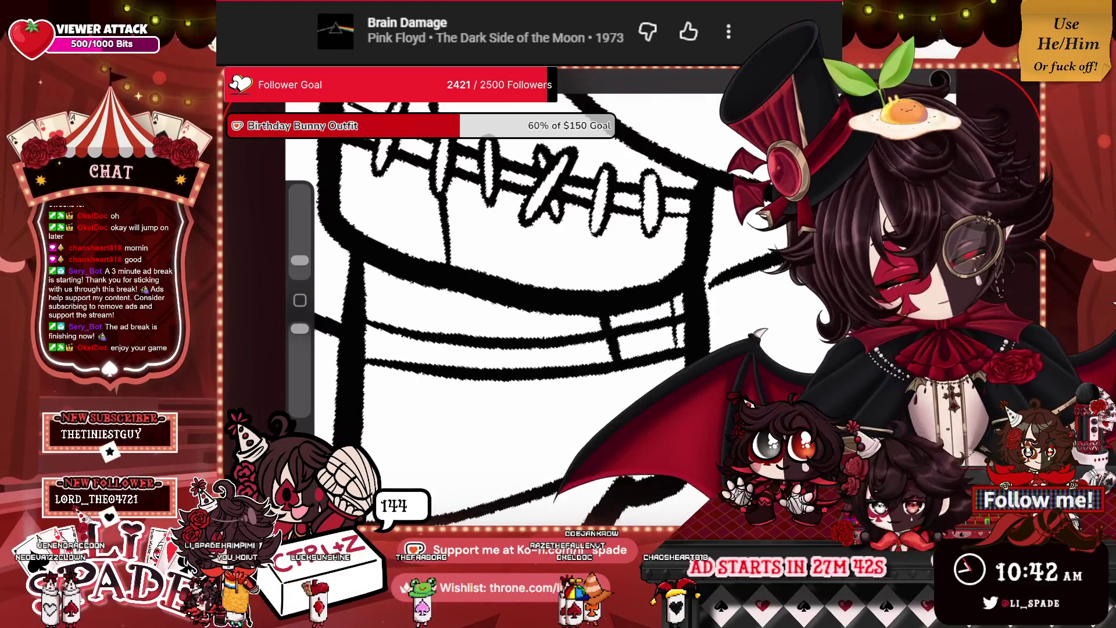
scroll(547, 303, "up", 5)
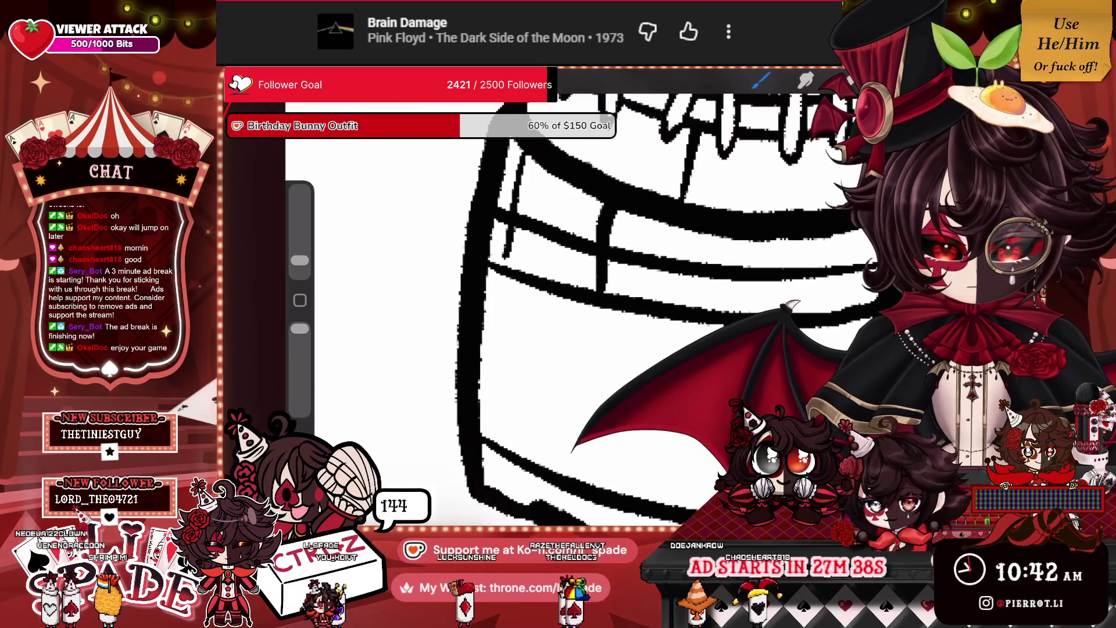
scroll(581, 302, "down", 5)
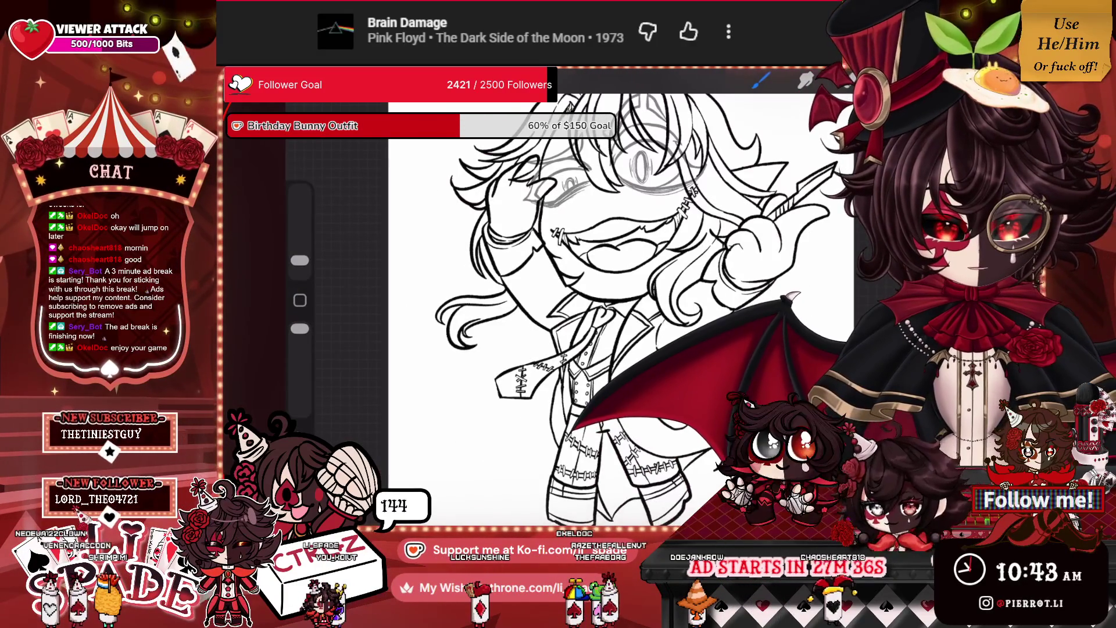
scroll(639, 308, "down", 2)
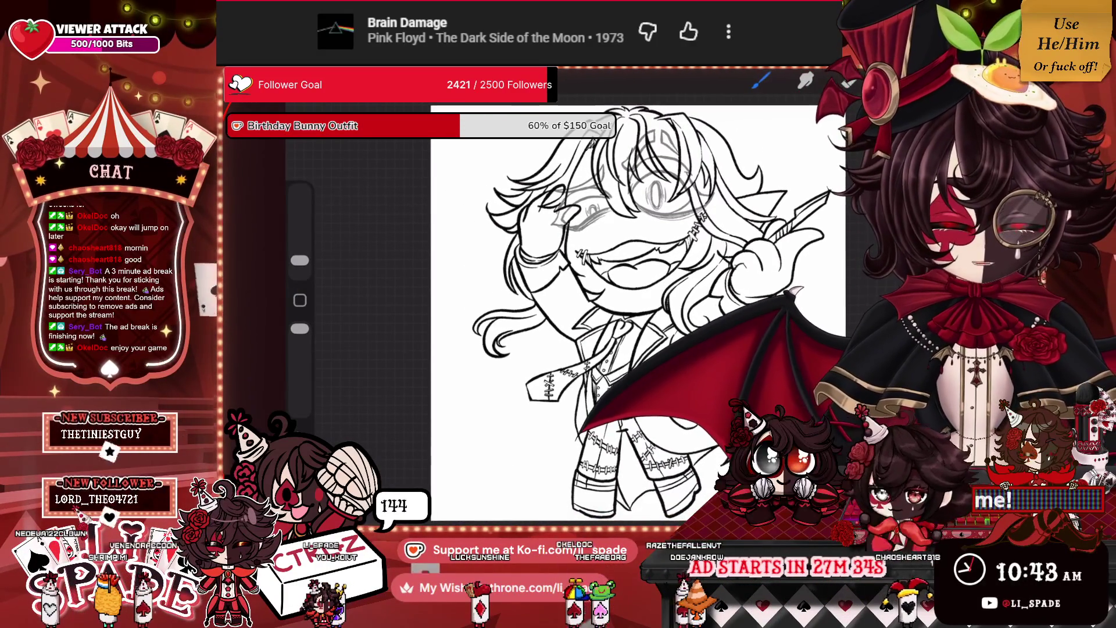
key("l")
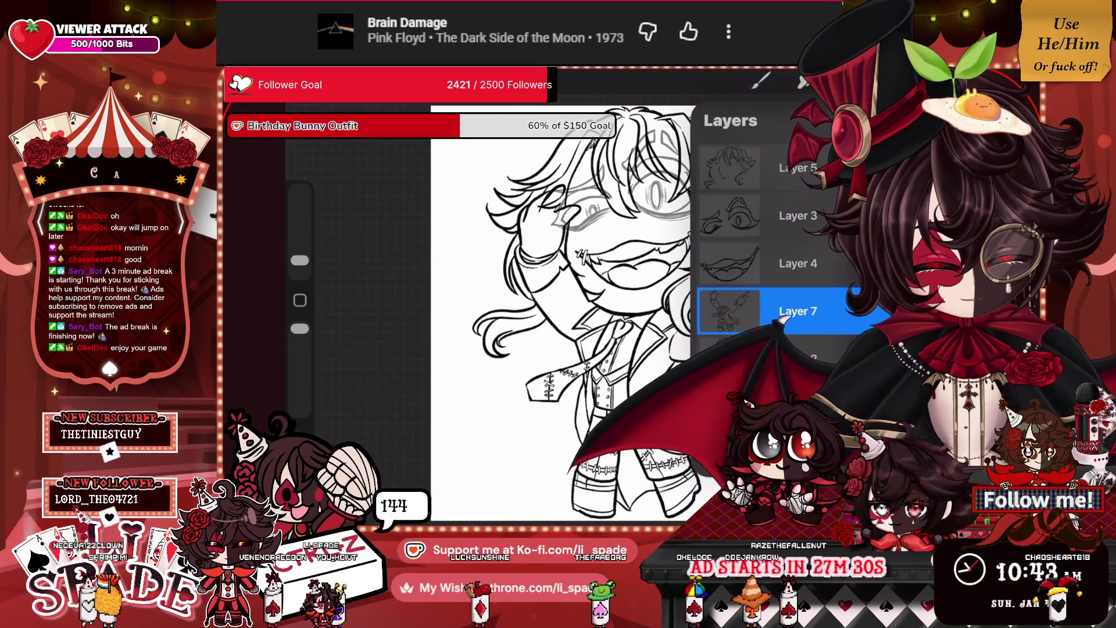
left_click_drag(756, 264, 755, 312)
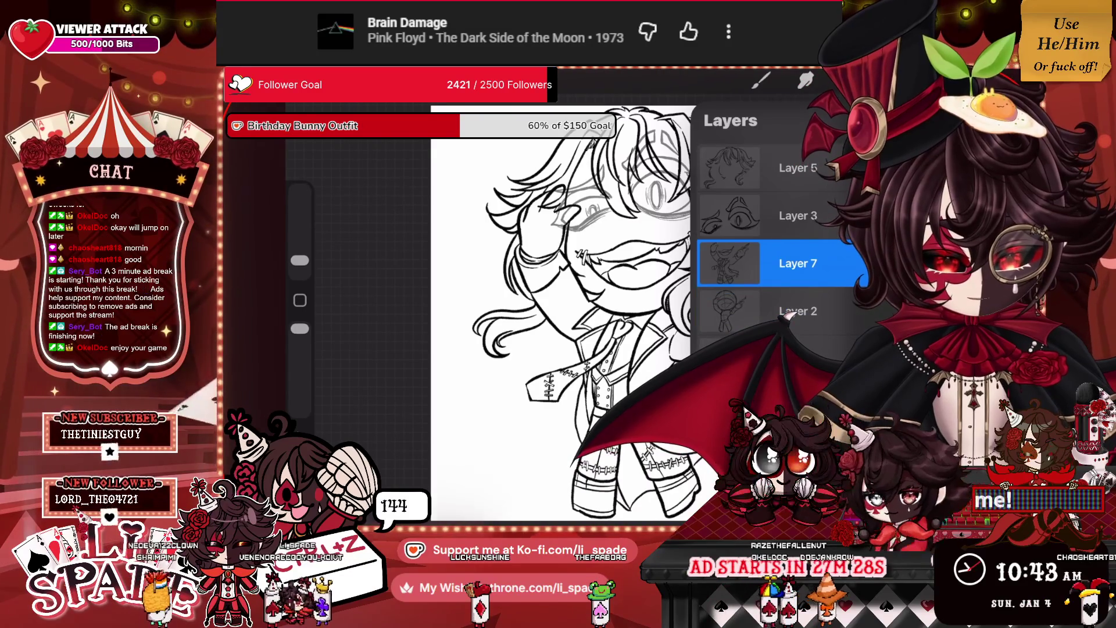
Nudge the face stitch lines down and warp their lower-right edge upward
key("v")
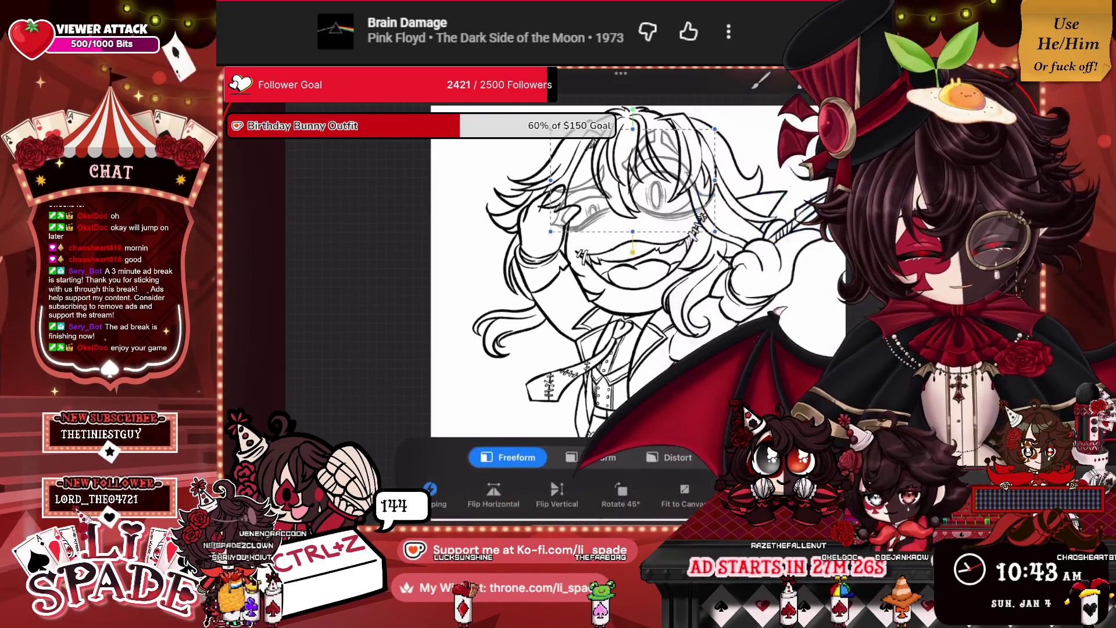
scroll(558, 262, "up", 3)
left_click_drag(577, 220, 578, 228)
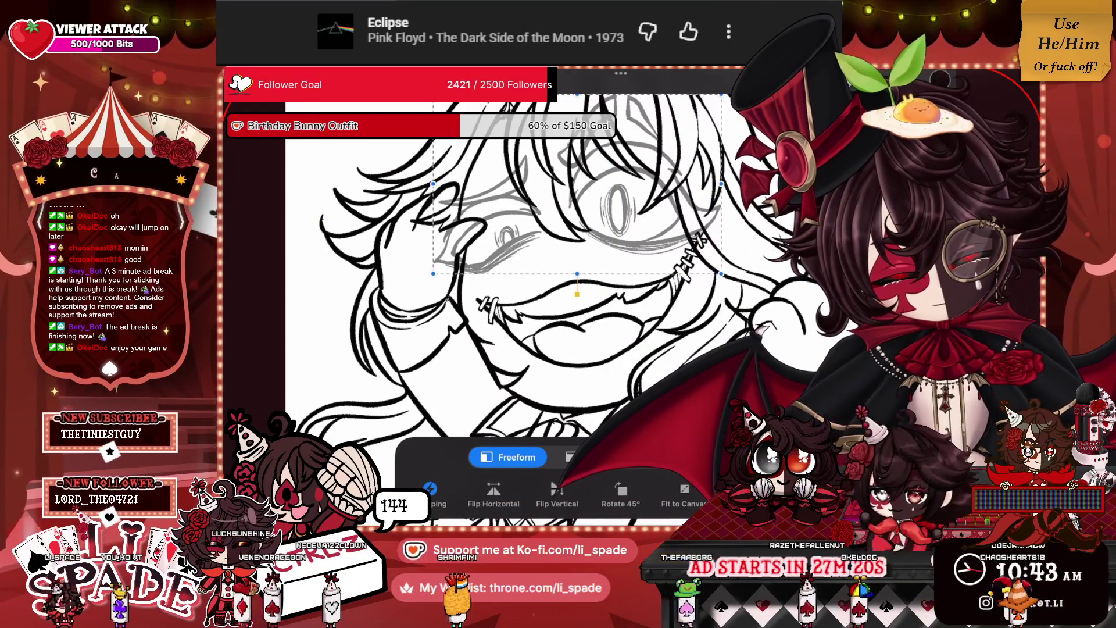
left_click(773, 457)
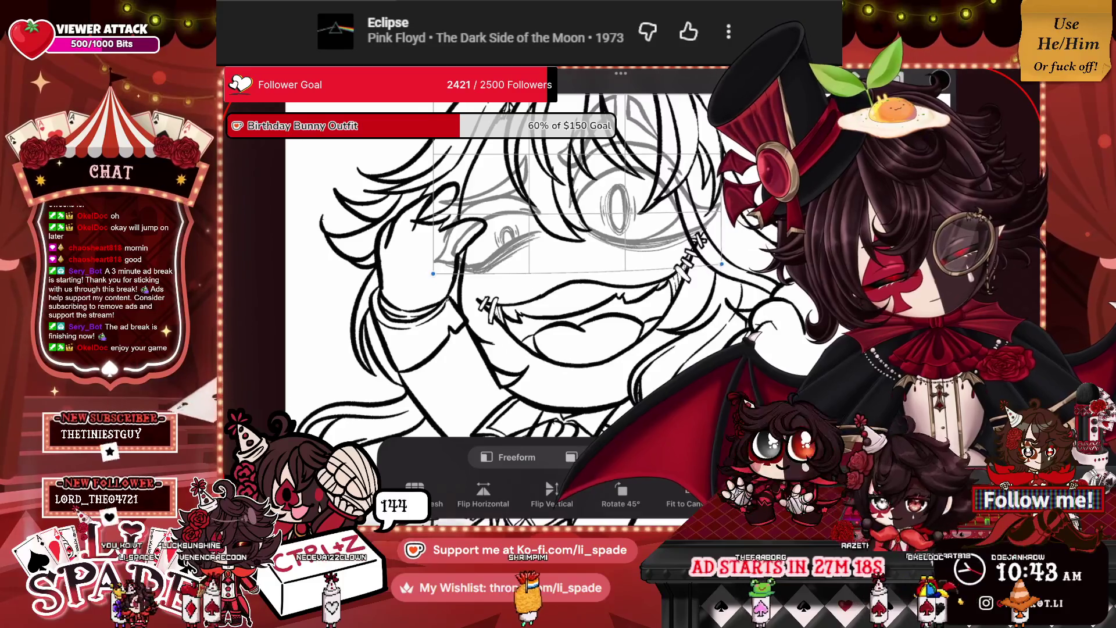
left_click_drag(721, 273, 722, 259)
left_click(757, 83)
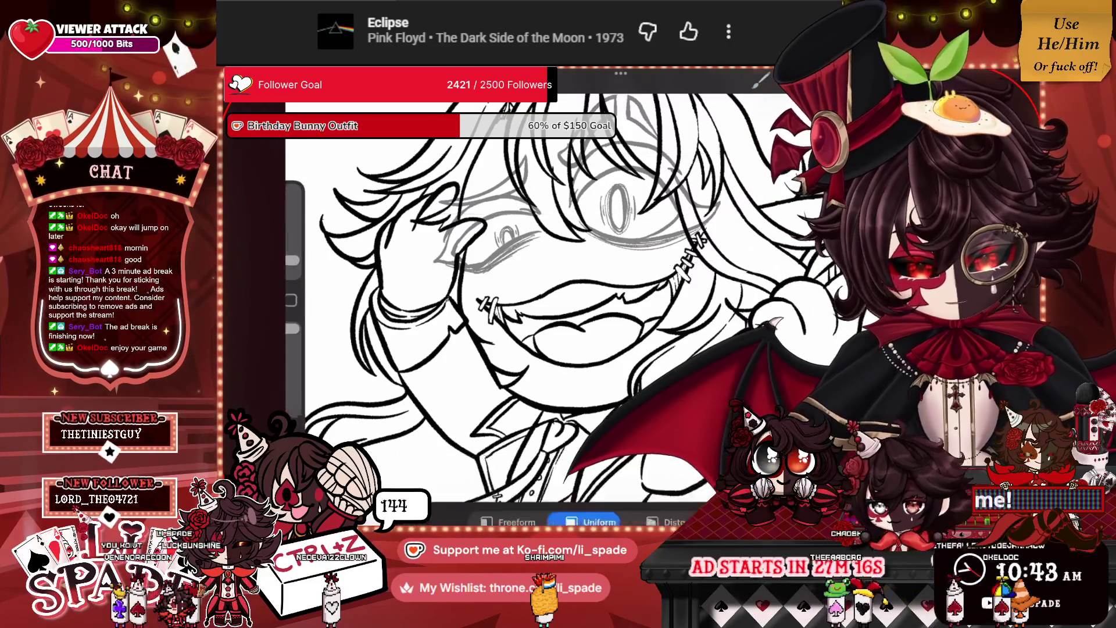
scroll(674, 296, "down", 5)
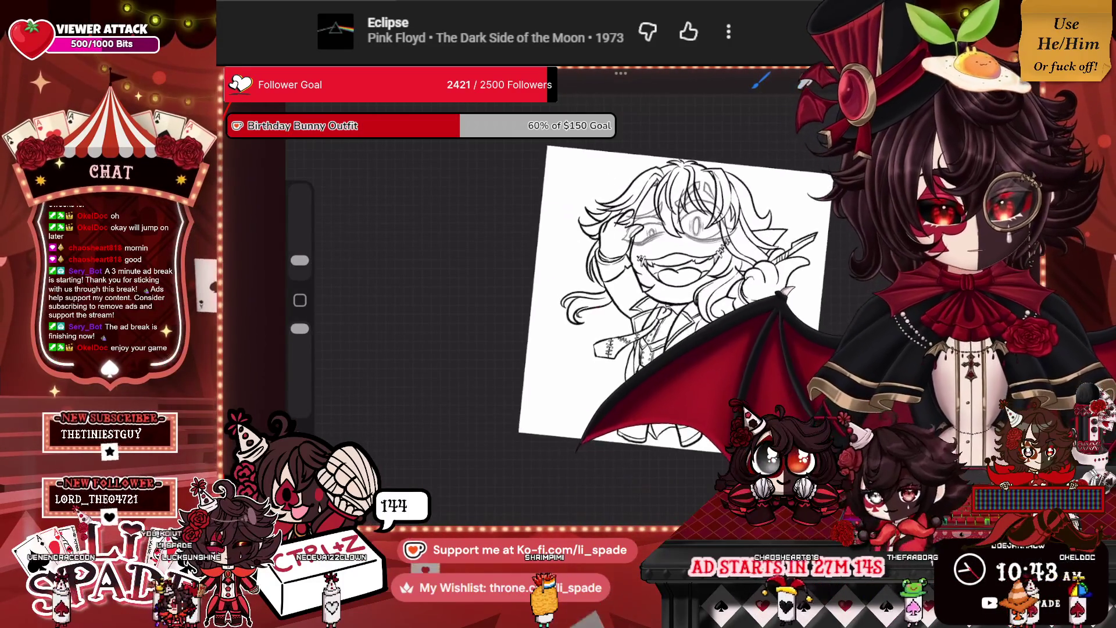
Zoom out to review the whole inked chibi, then make the top layer active
scroll(639, 290, "up", 2)
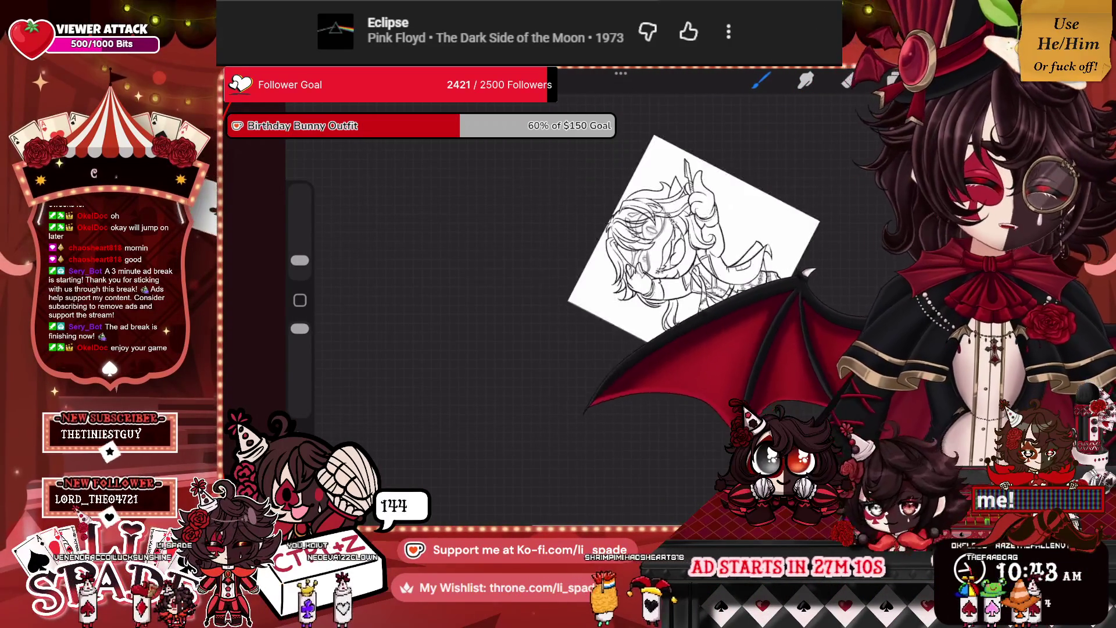
scroll(599, 268, "up", 2)
scroll(595, 291, "up", 1)
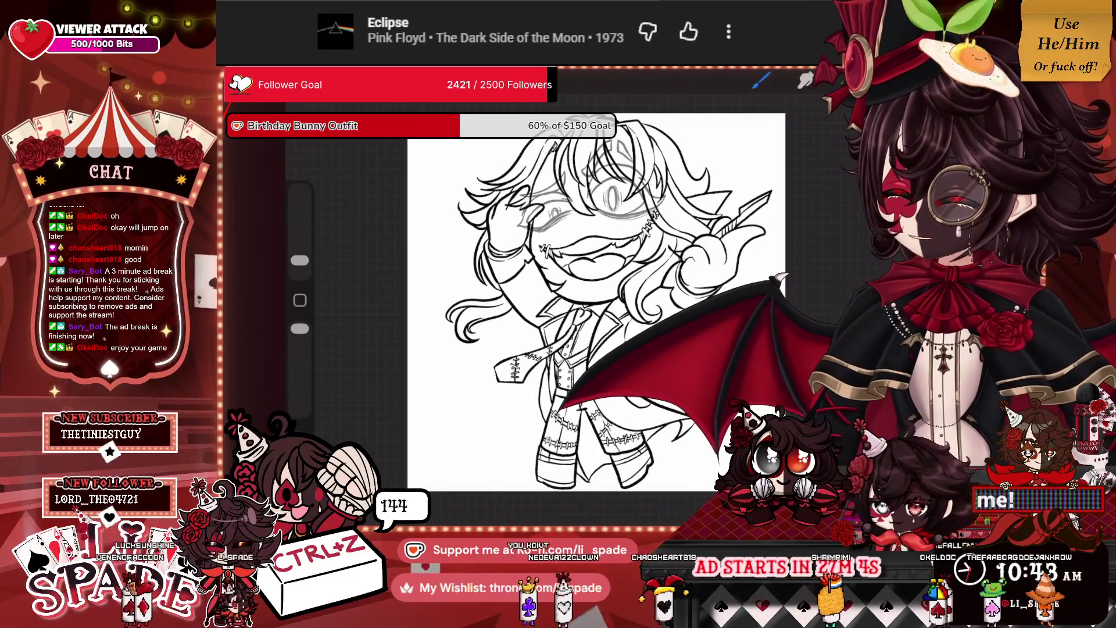
scroll(601, 326, "up", 1)
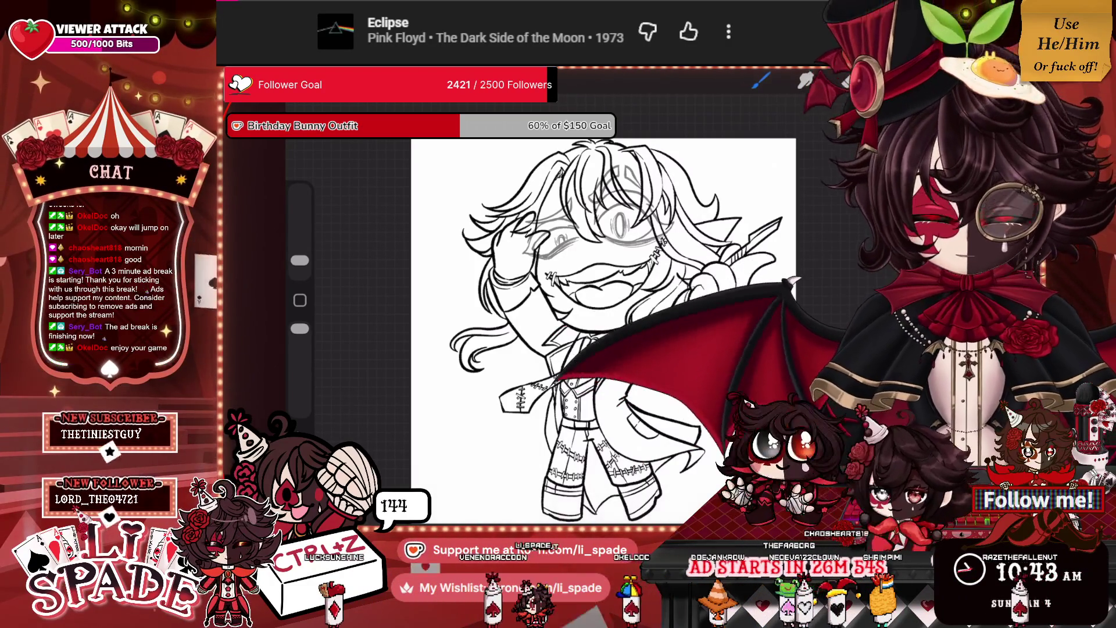
scroll(604, 329, "down", 1)
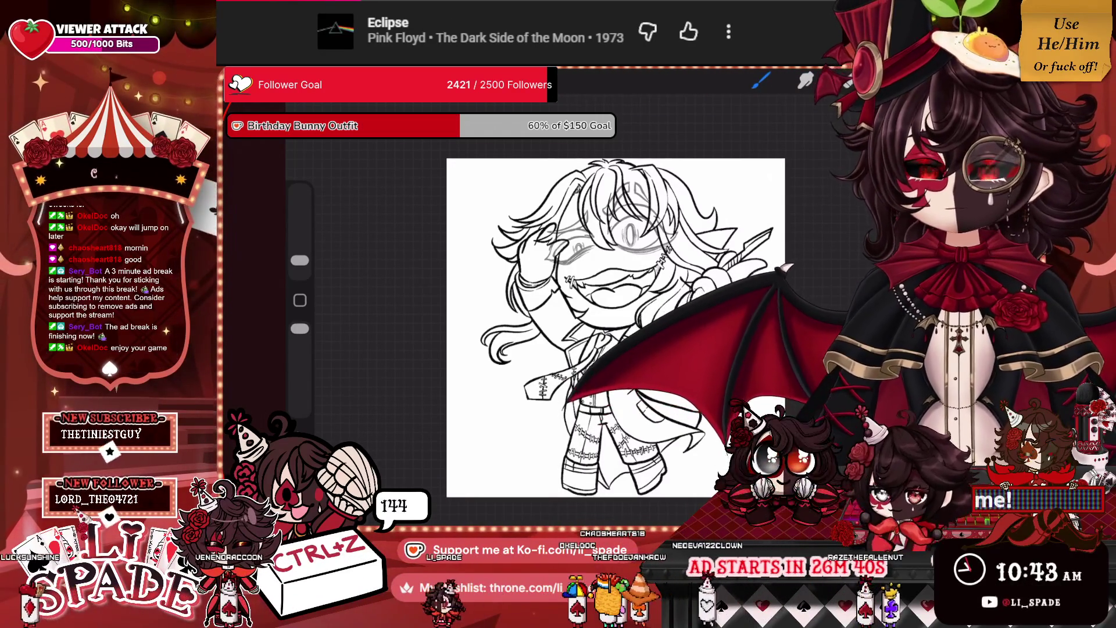
scroll(616, 256, "up", 5)
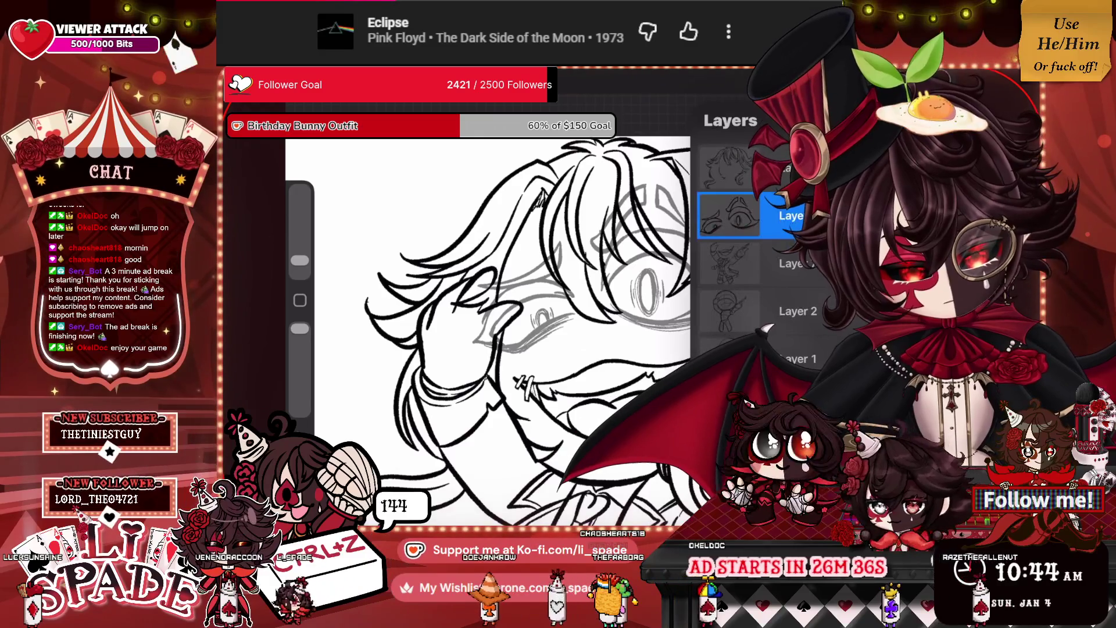
left_click(729, 167)
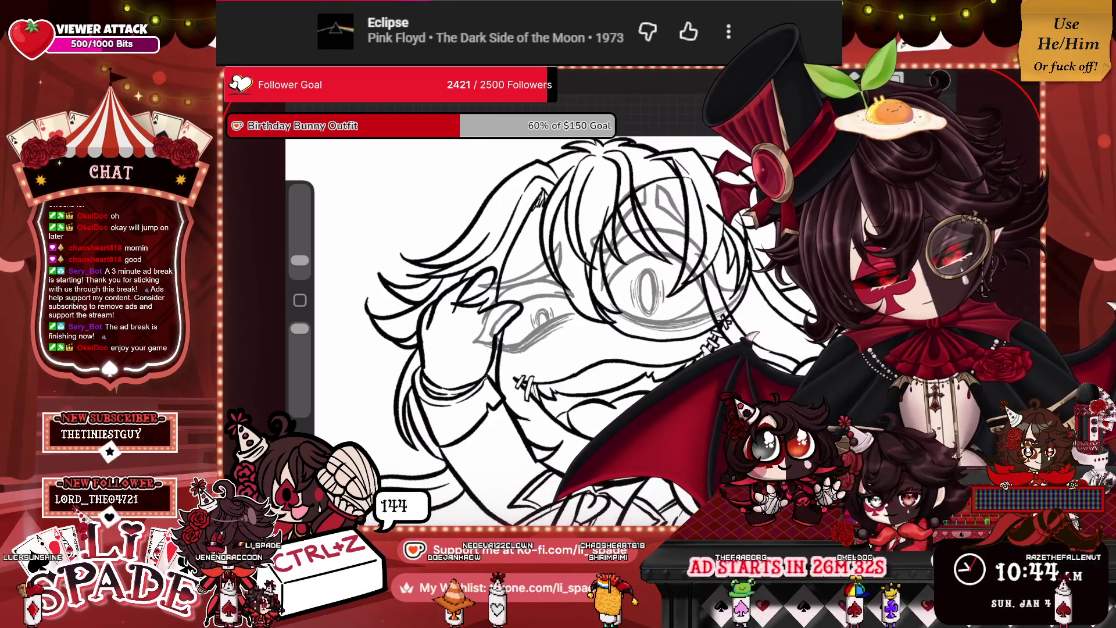
Undo the last action and rotate and pan the view onto the hair
key("ctrl+z")
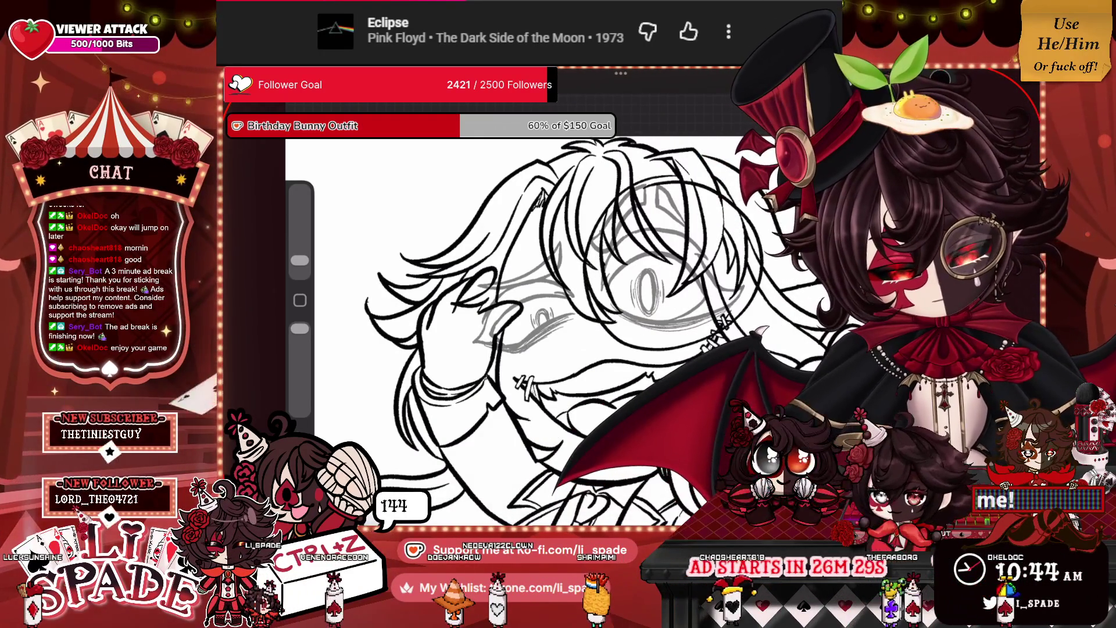
scroll(552, 320, "up", 5)
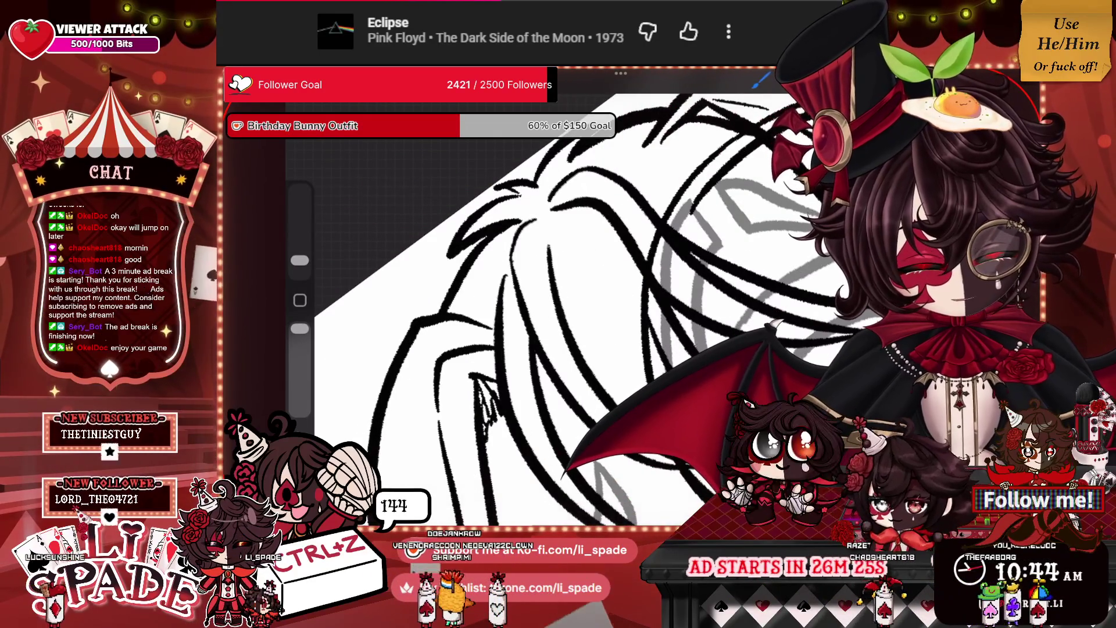
left_click_drag(582, 291, 552, 332)
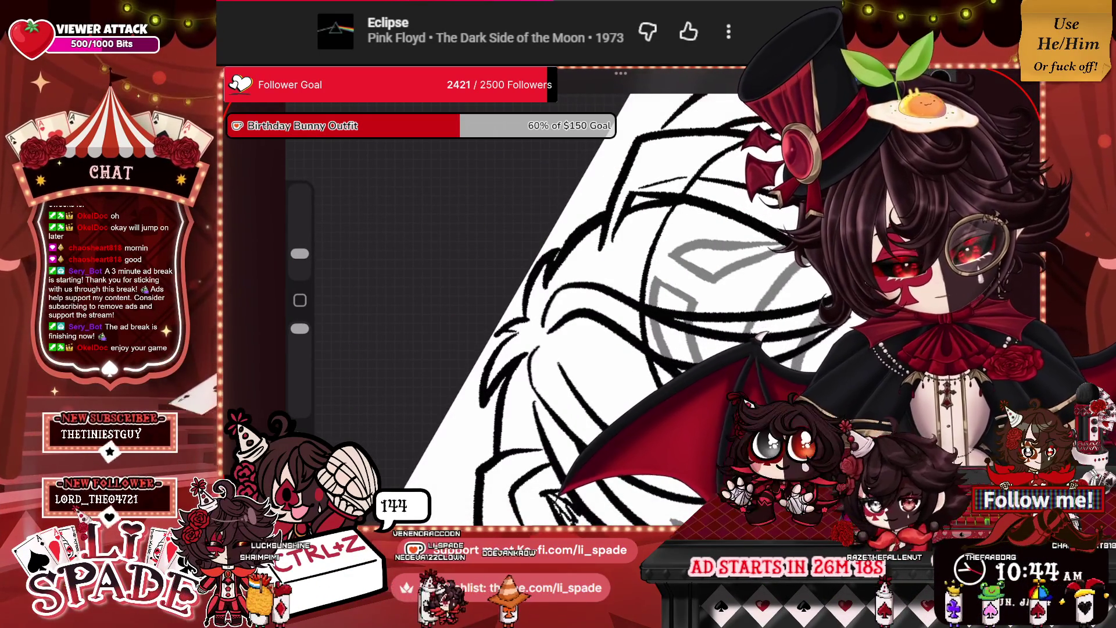
scroll(552, 320, "down", 5)
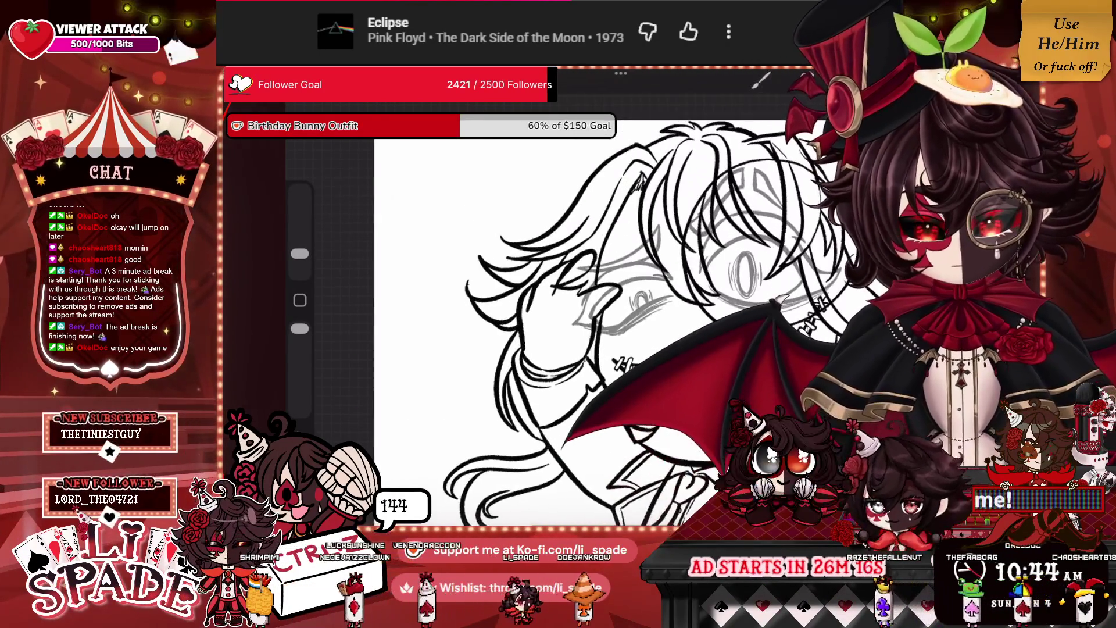
Make the brush slightly smaller and rework the hair strokes, undoing an unwanted erase and paint stroke
left_click_drag(299, 254, 299, 260)
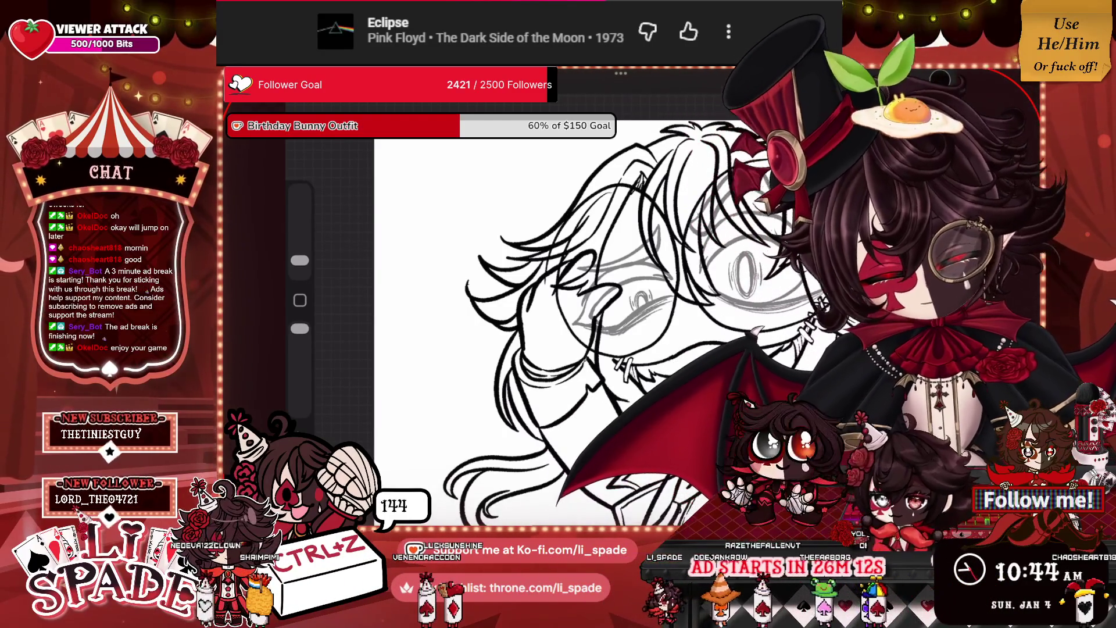
key("ctrl+z")
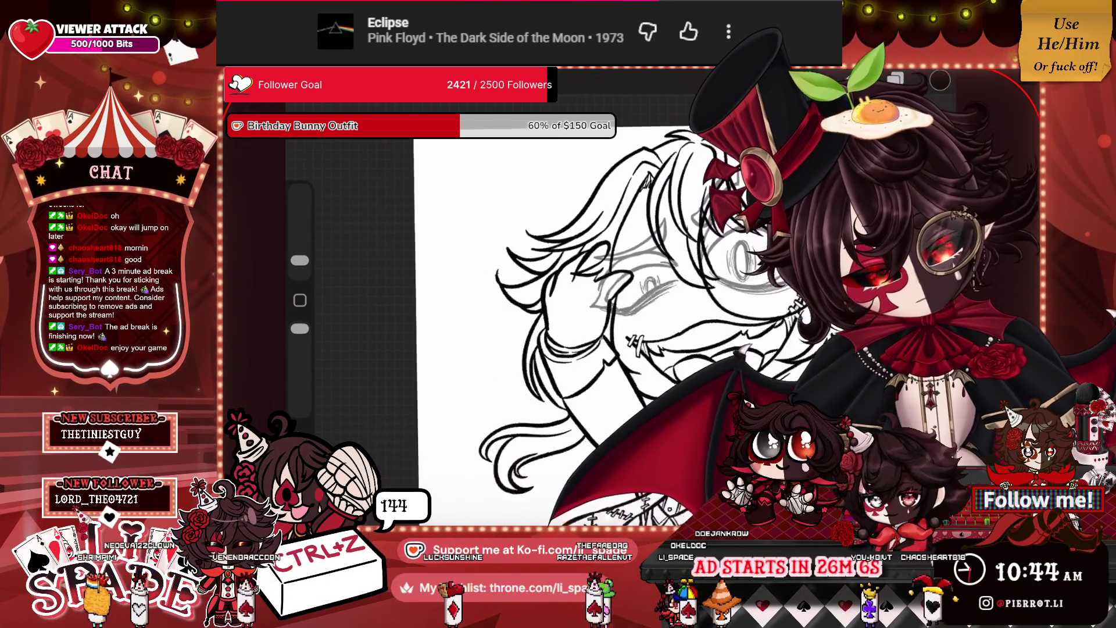
key("ctrl+z")
scroll(523, 321, "up", 3)
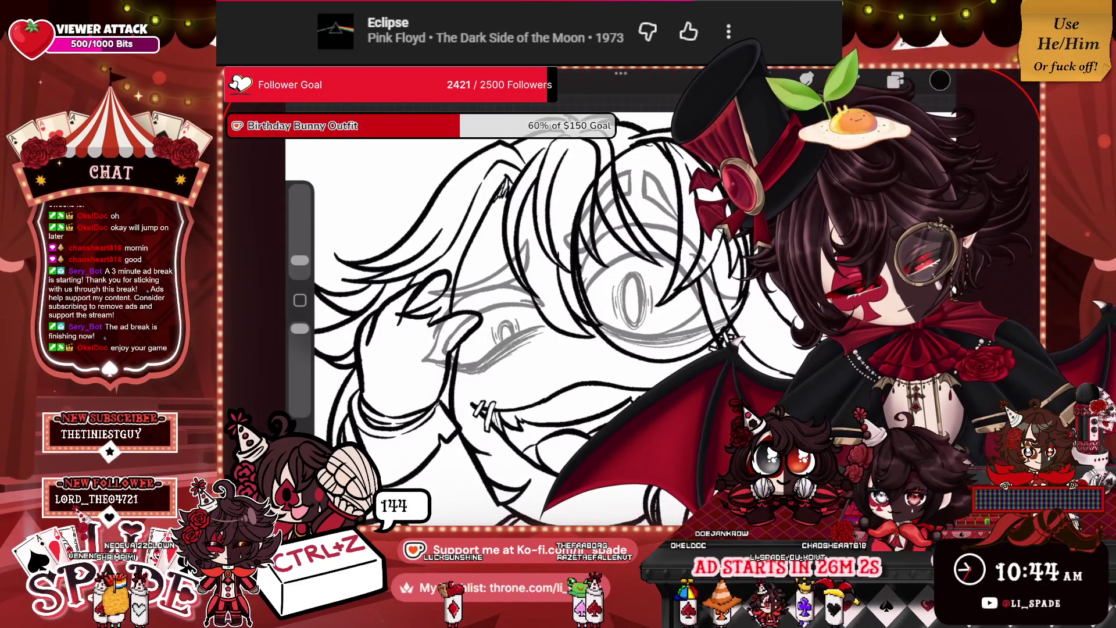
scroll(523, 321, "left", 3)
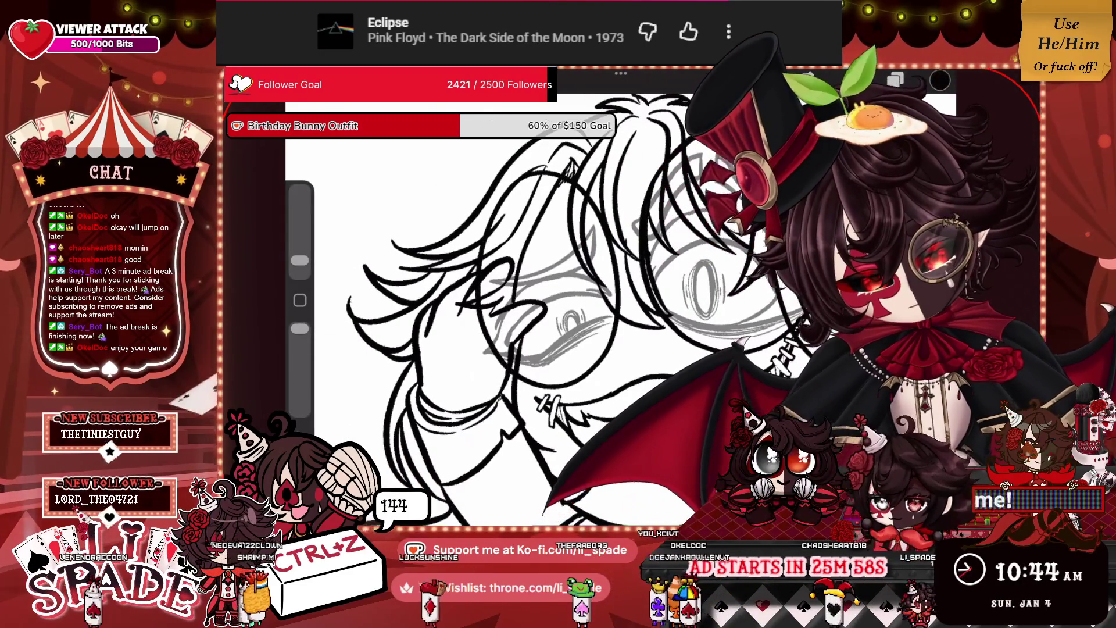
scroll(523, 321, "down", 3)
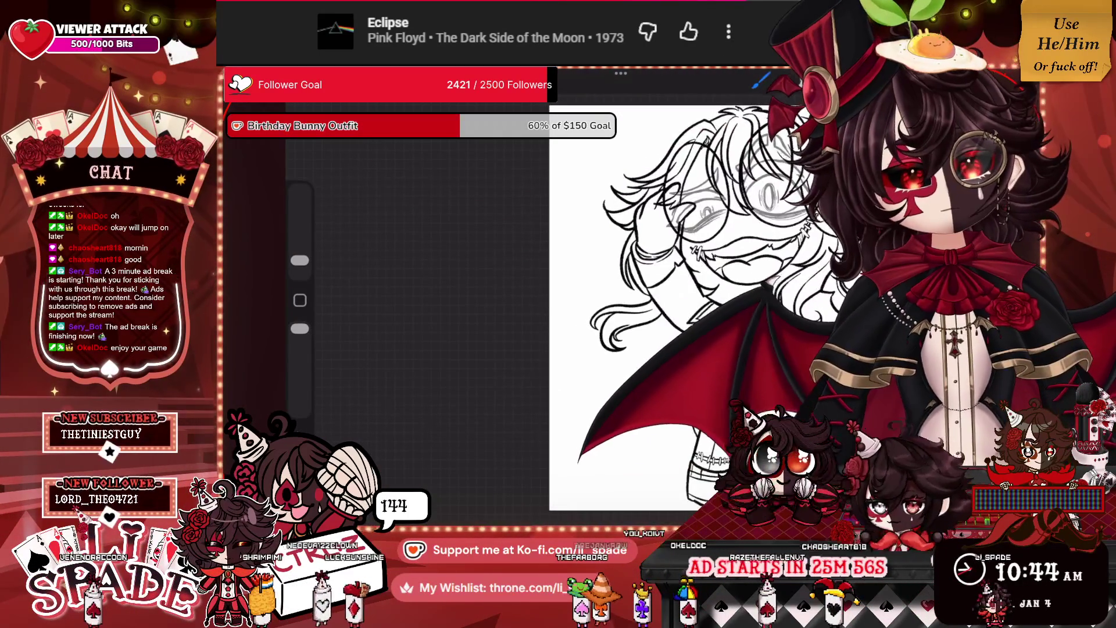
scroll(523, 321, "up", 5)
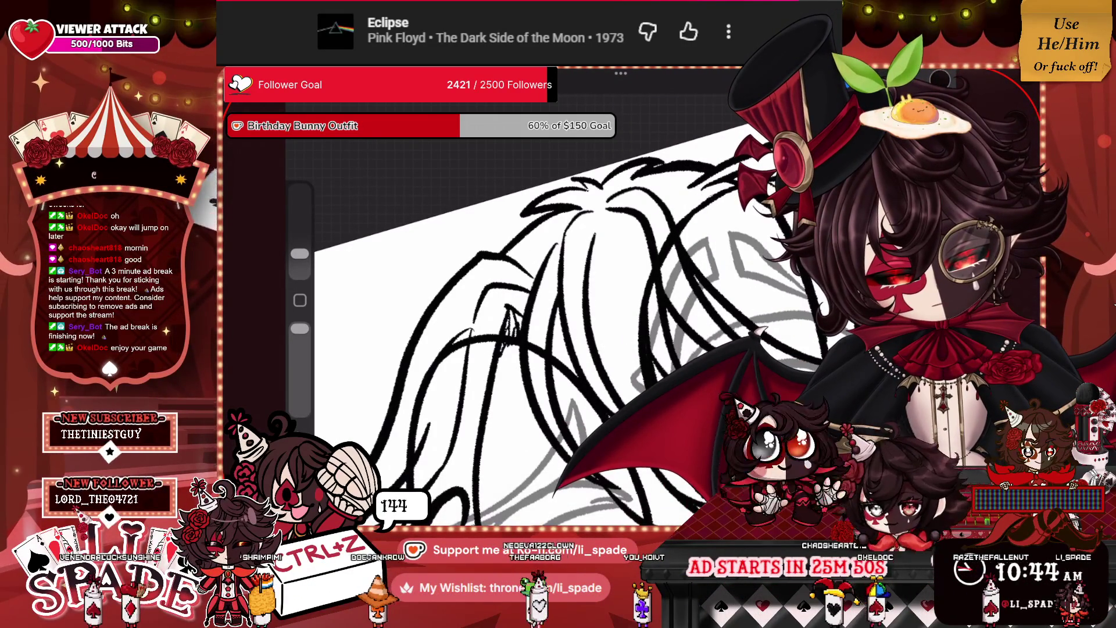
scroll(523, 320, "up", 3)
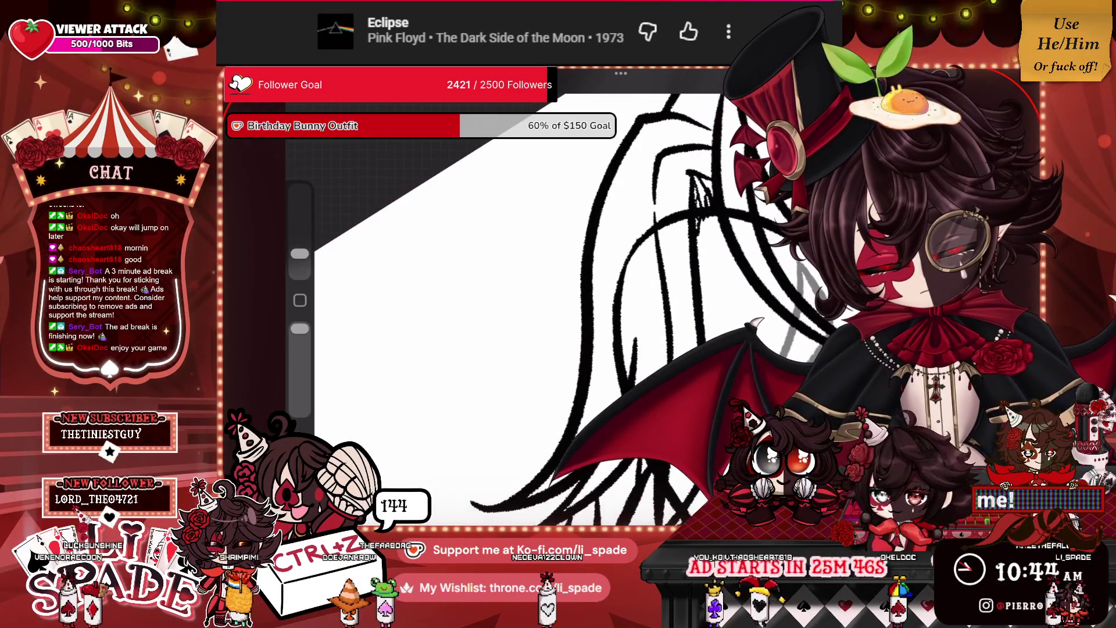
scroll(524, 320, "down", 3)
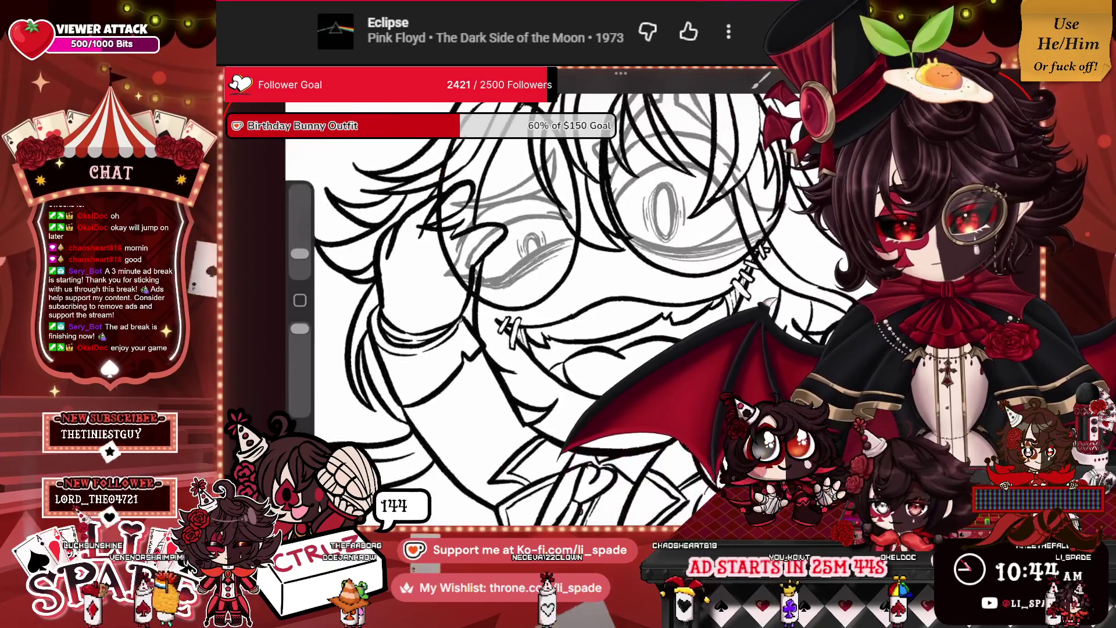
scroll(523, 320, "up", 2)
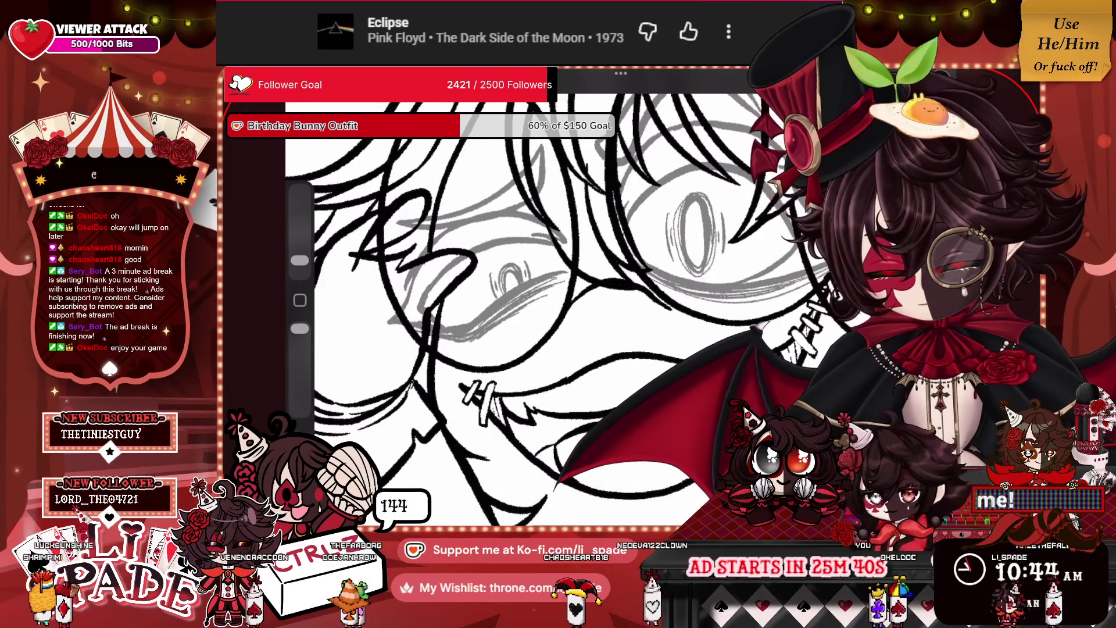
Finish inking the wavy hair strands in bold black, then hide the glasses layer
key("ctrl+z")
scroll(523, 320, "up", 2)
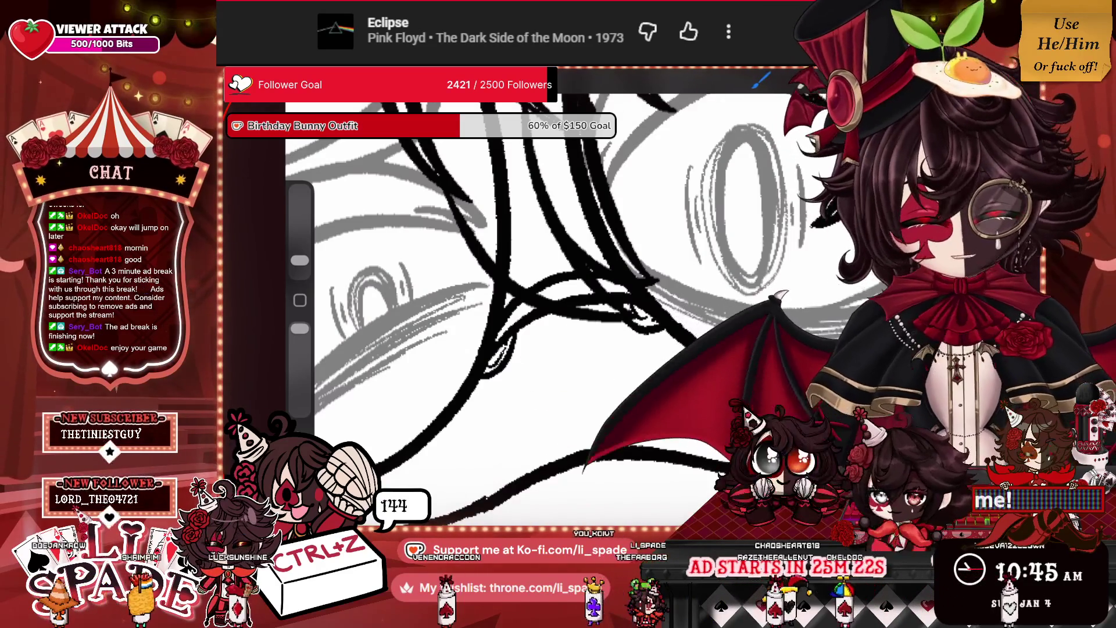
scroll(523, 308, "down", 3)
scroll(524, 308, "up", 3)
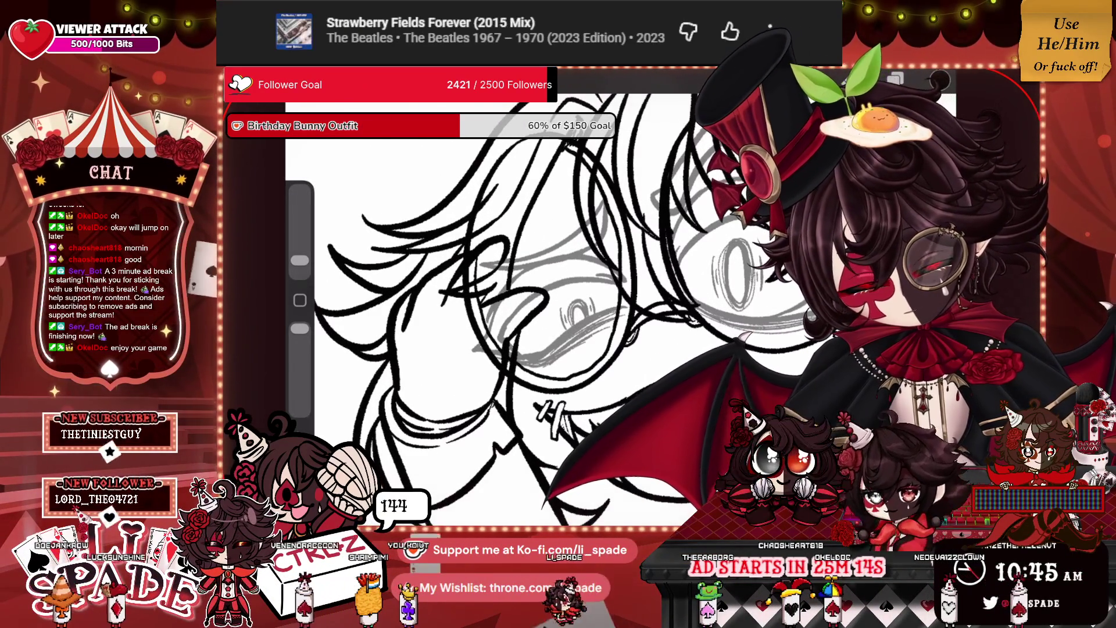
scroll(523, 308, "down", 3)
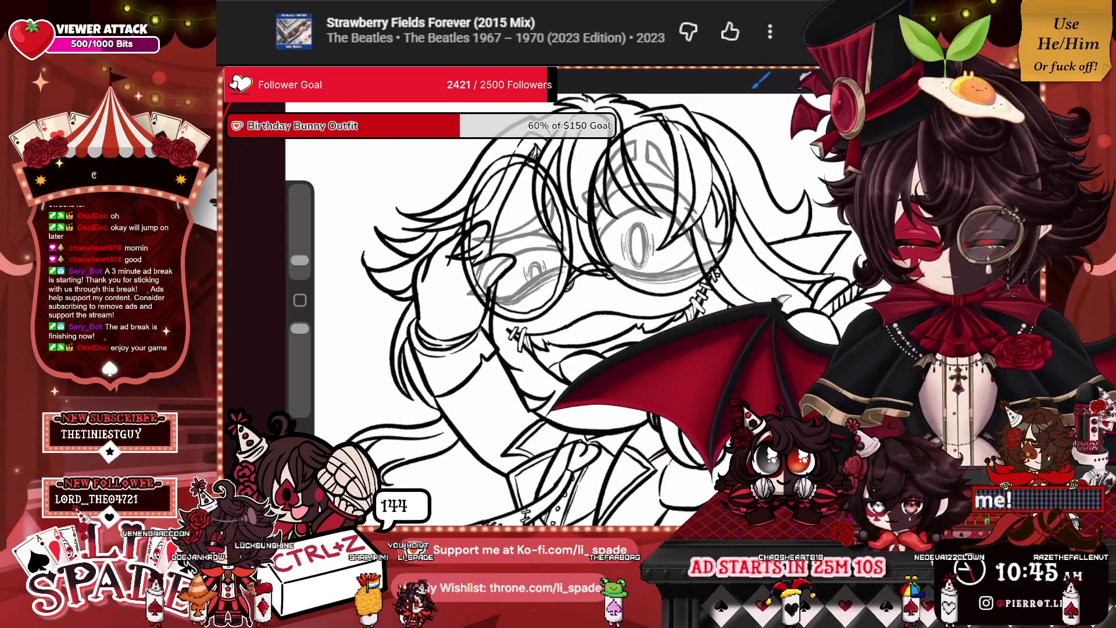
scroll(523, 308, "up", 3)
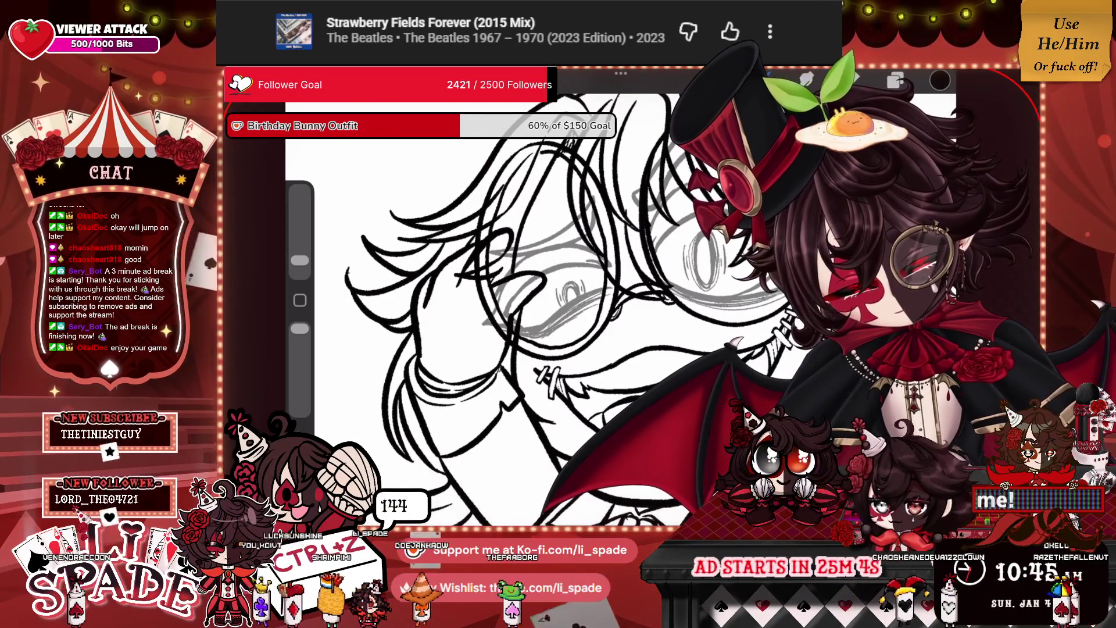
scroll(558, 320, "down", 2)
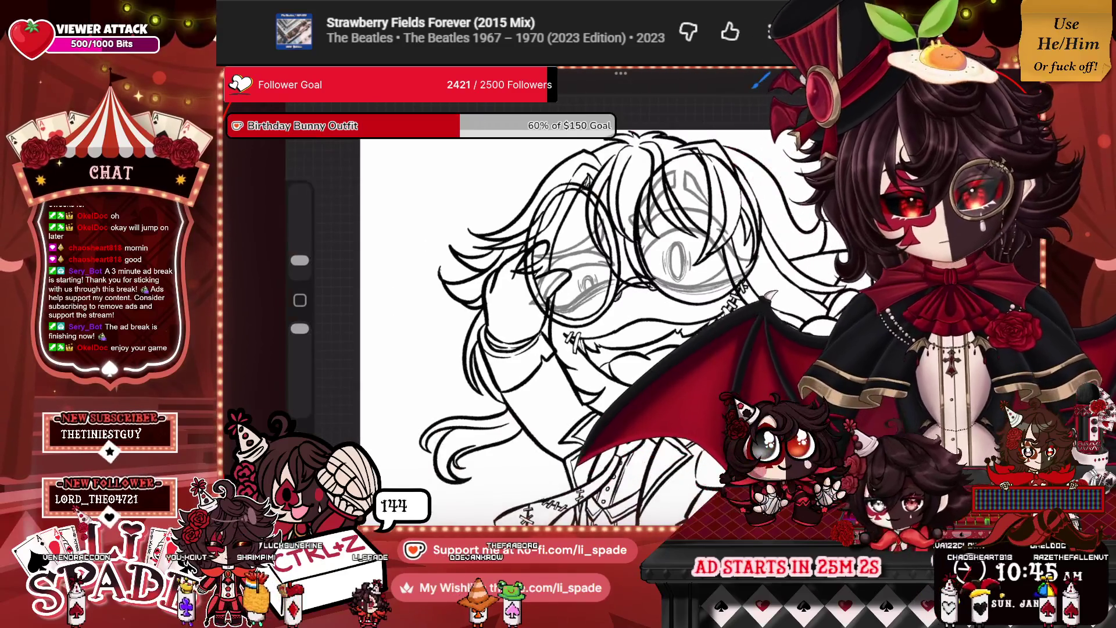
scroll(524, 320, "up", 5)
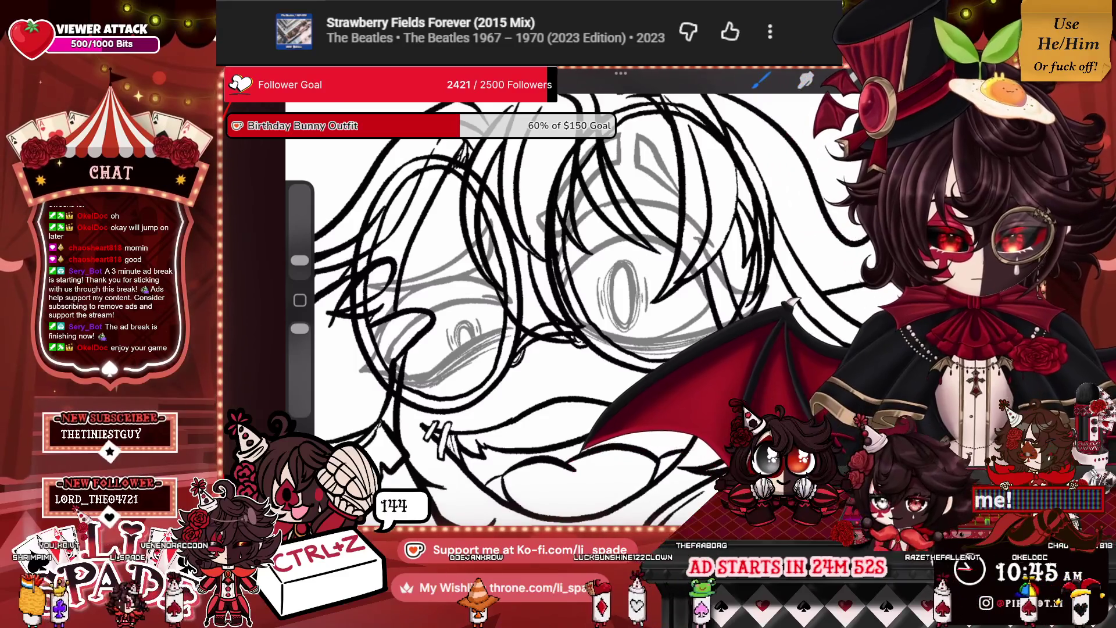
scroll(523, 308, "down", 2)
scroll(524, 308, "up", 3)
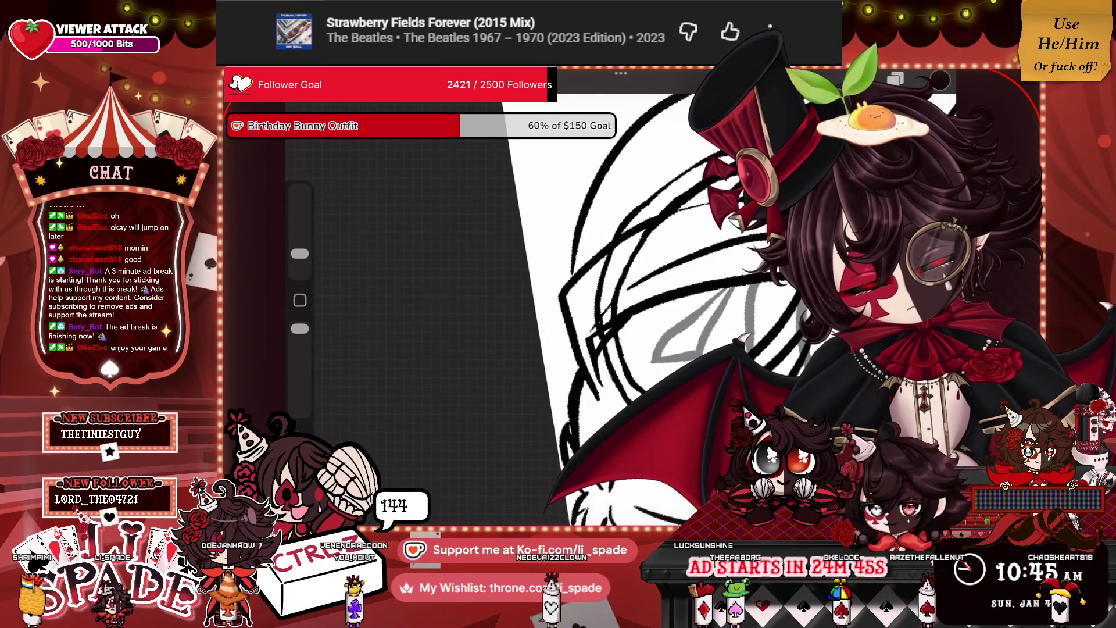
scroll(524, 307, "down", 3)
scroll(582, 272, "down", 2)
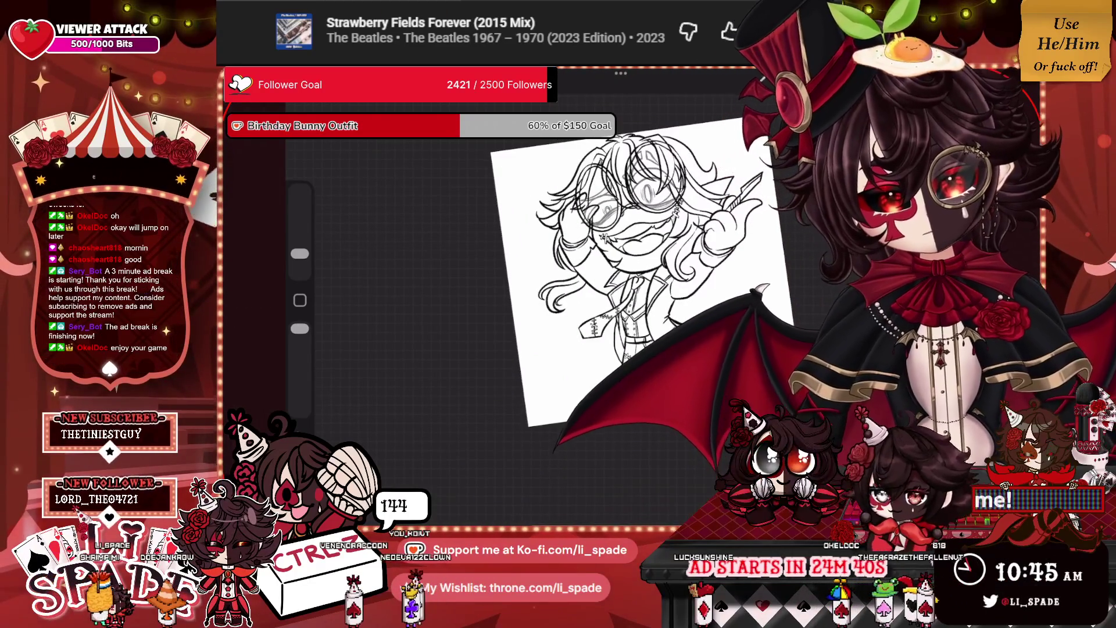
scroll(582, 279, "up", 5)
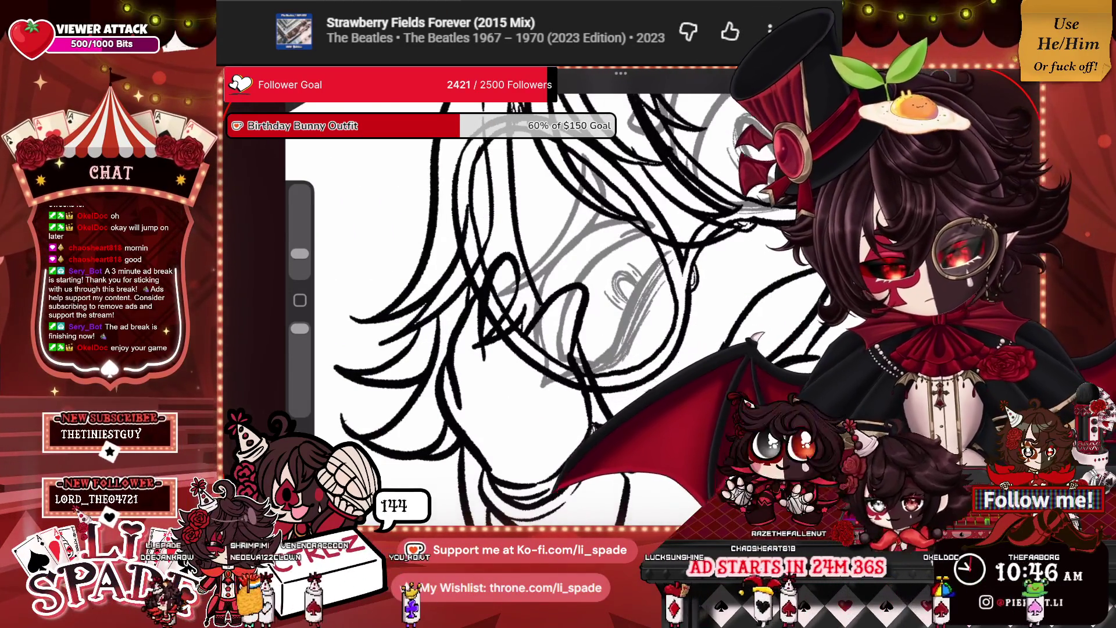
scroll(582, 290, "down", 5)
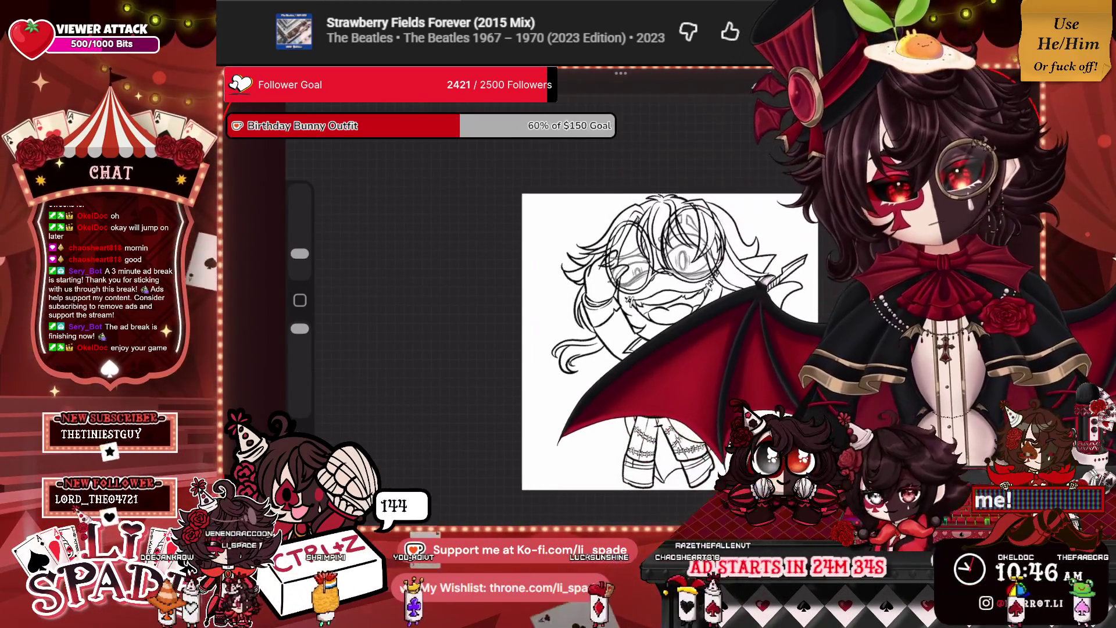
scroll(668, 343, "up", 5)
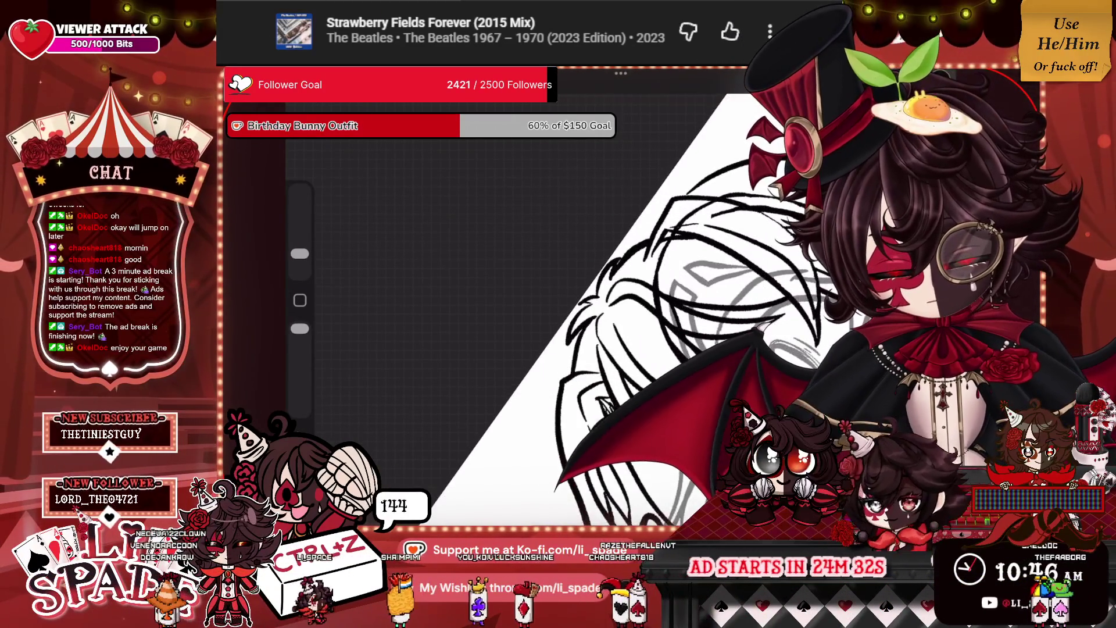
scroll(547, 314, "up", 3)
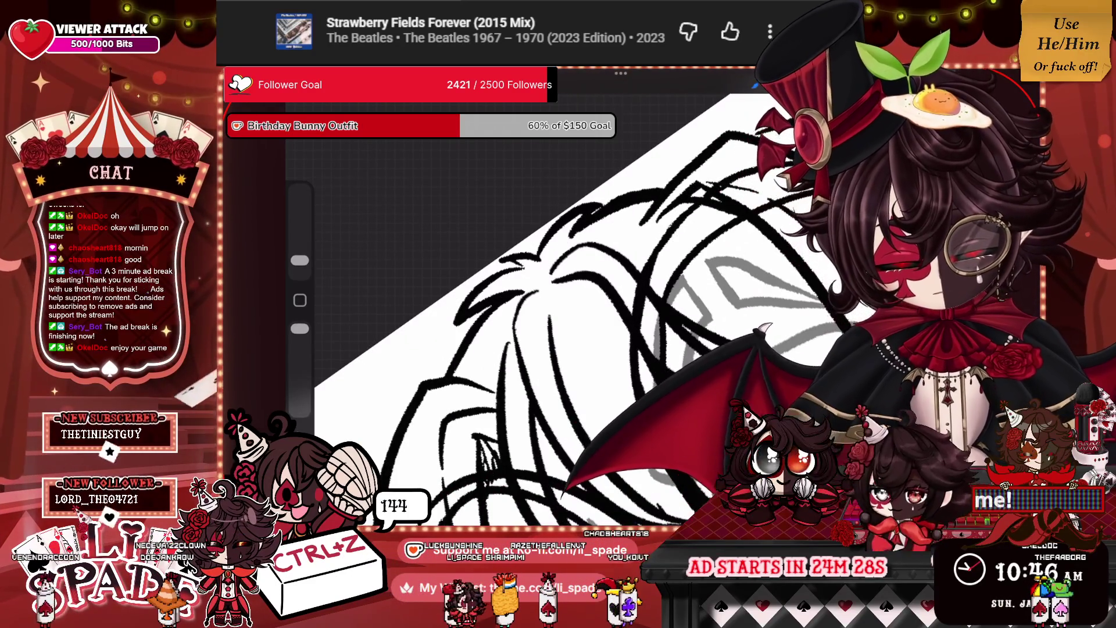
scroll(582, 314, "down", 5)
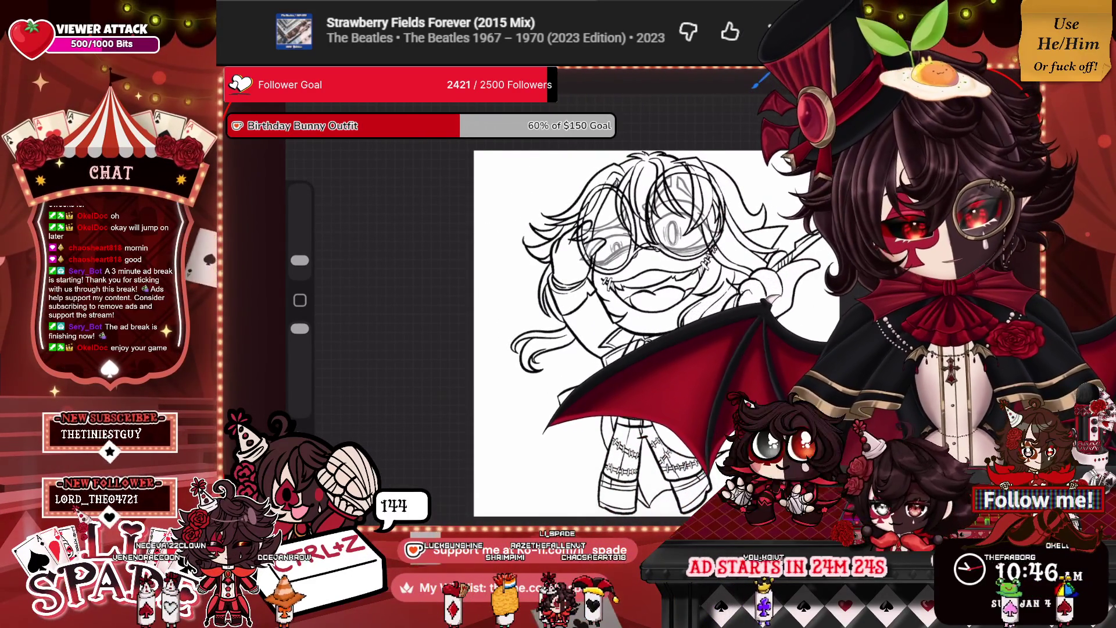
key("l")
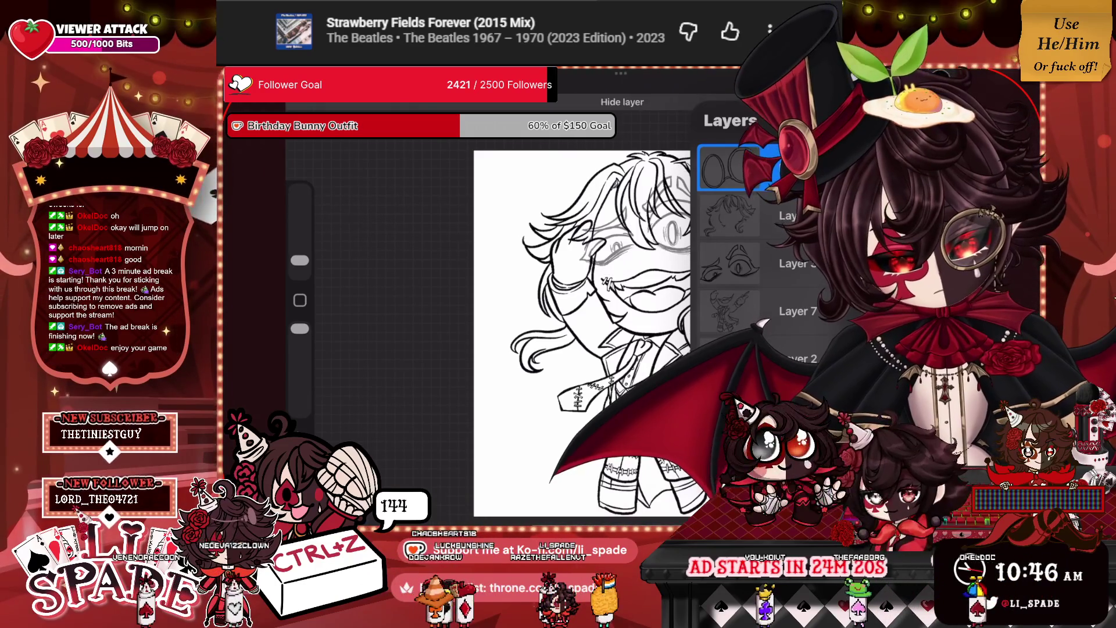
Show the glasses layer again and shrink the glasses slightly with Freeform Transform
left_click(826, 168)
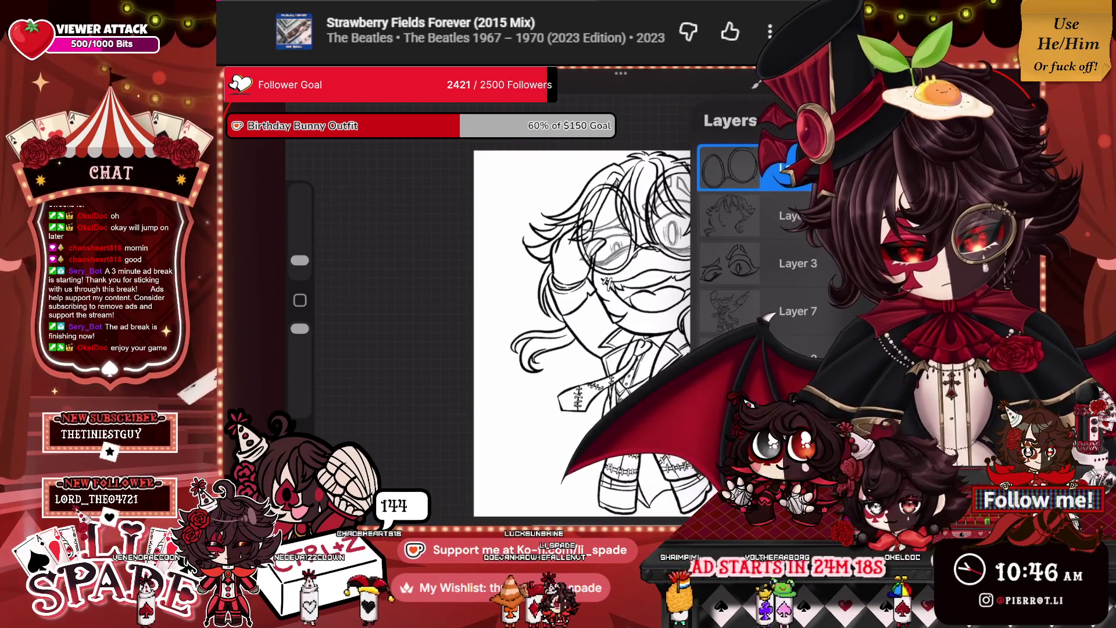
key("v")
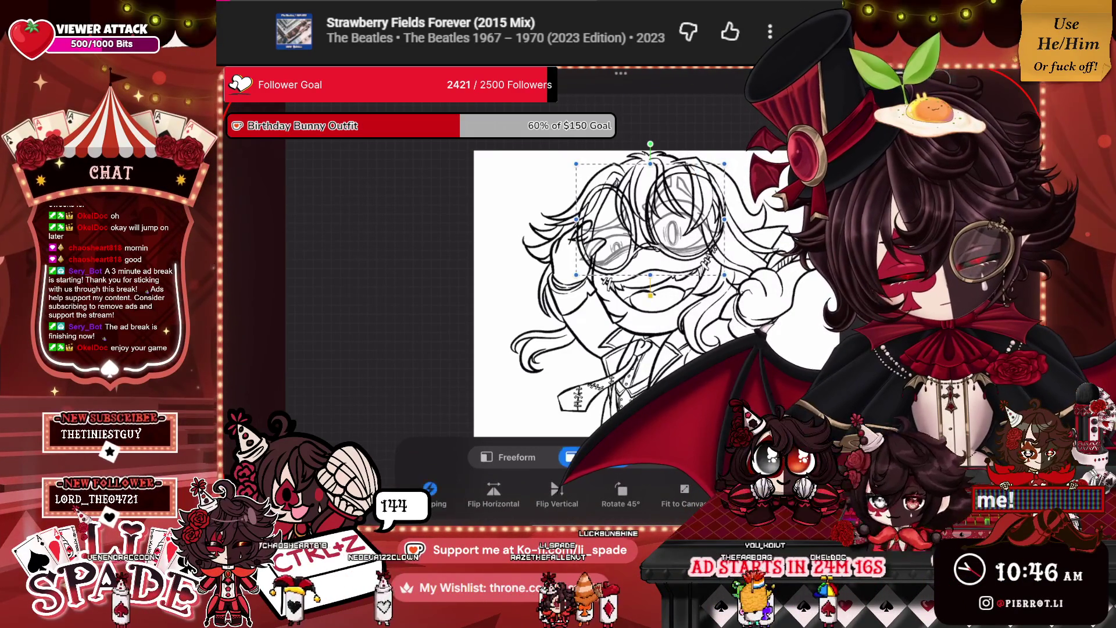
left_click_drag(725, 164, 723, 167)
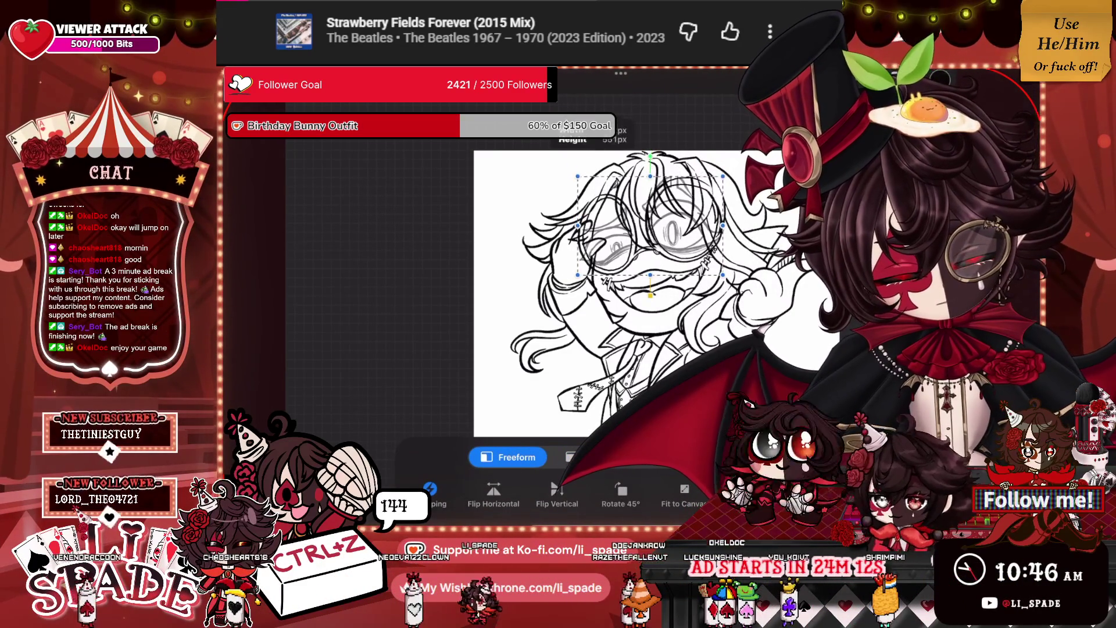
left_click_drag(723, 166, 723, 181)
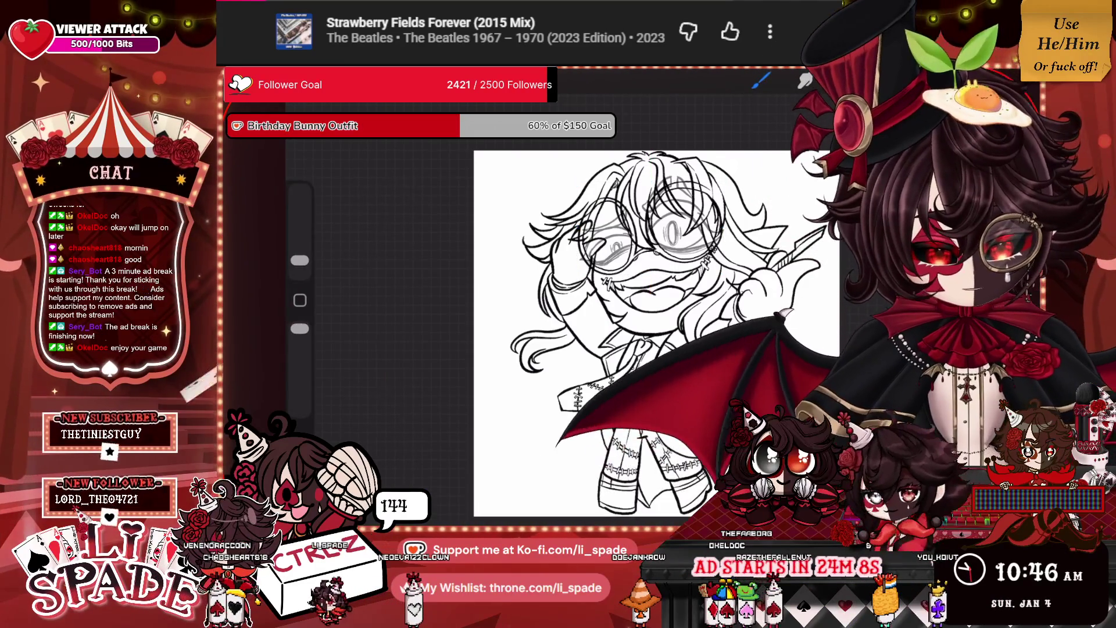
left_click(761, 81)
Hide the inked hair layer to check the glasses on their own
scroll(523, 290, "up", 5)
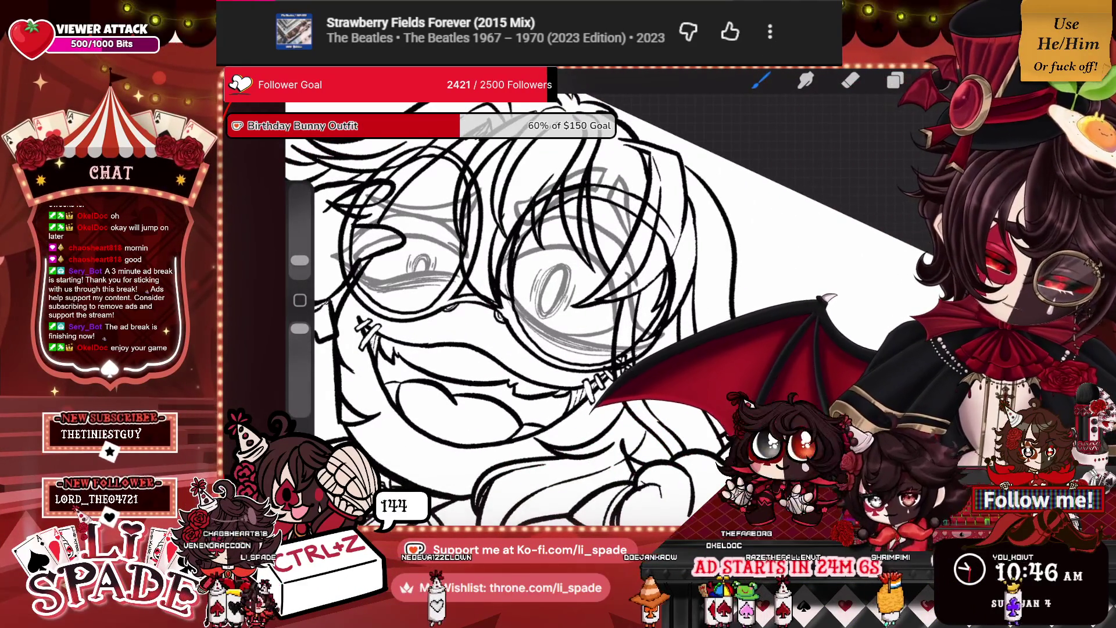
scroll(582, 262, "up", 5)
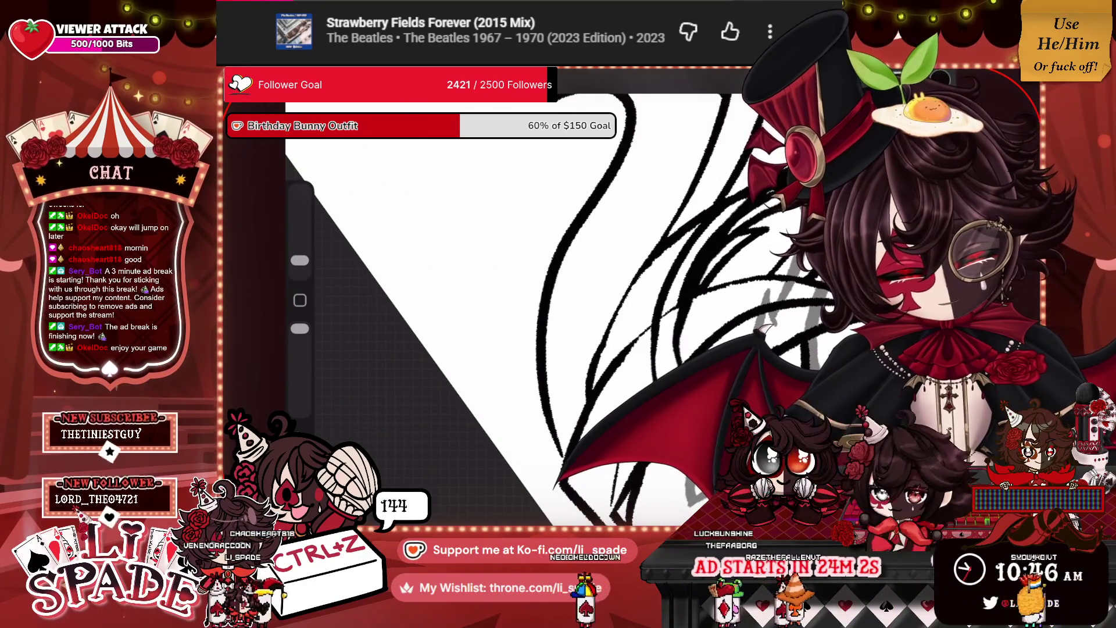
scroll(547, 308, "down", 5)
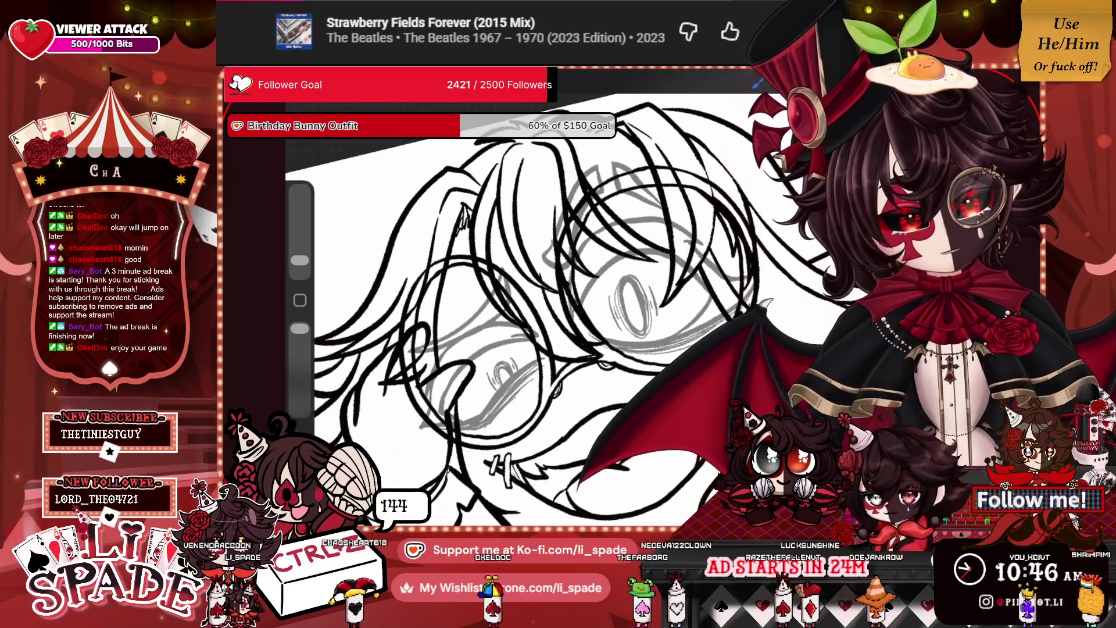
key("l")
left_click(837, 216)
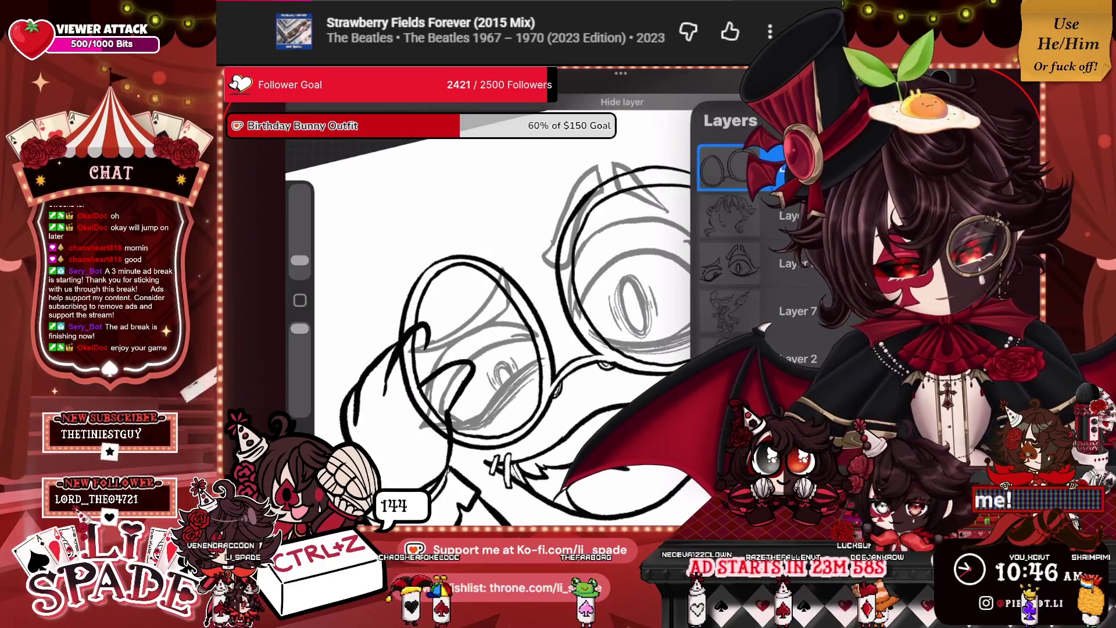
left_click(621, 74)
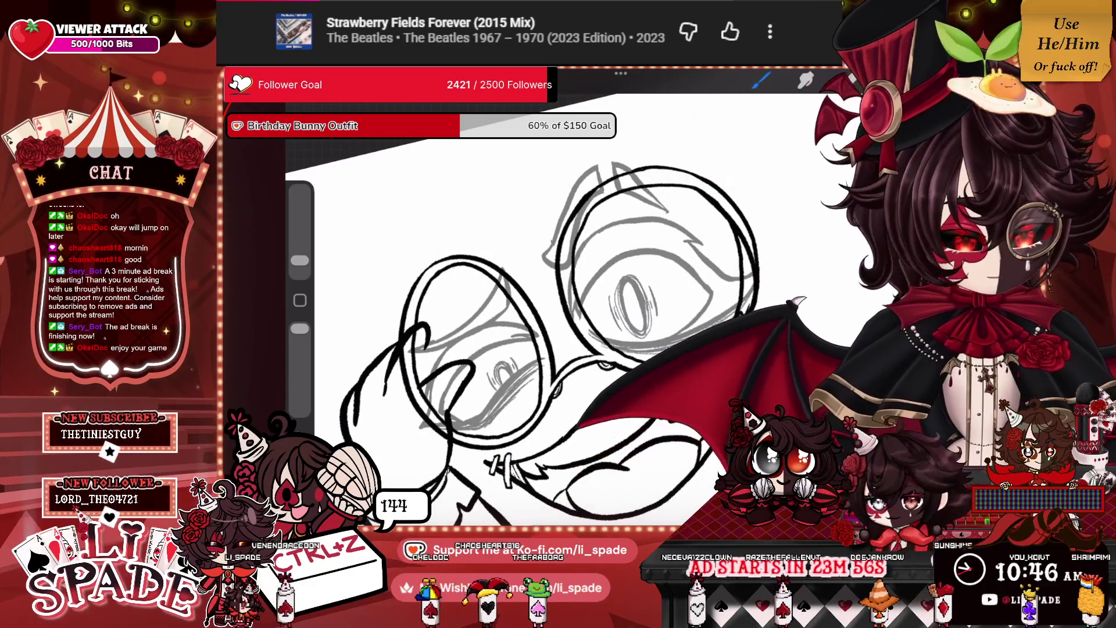
key("l")
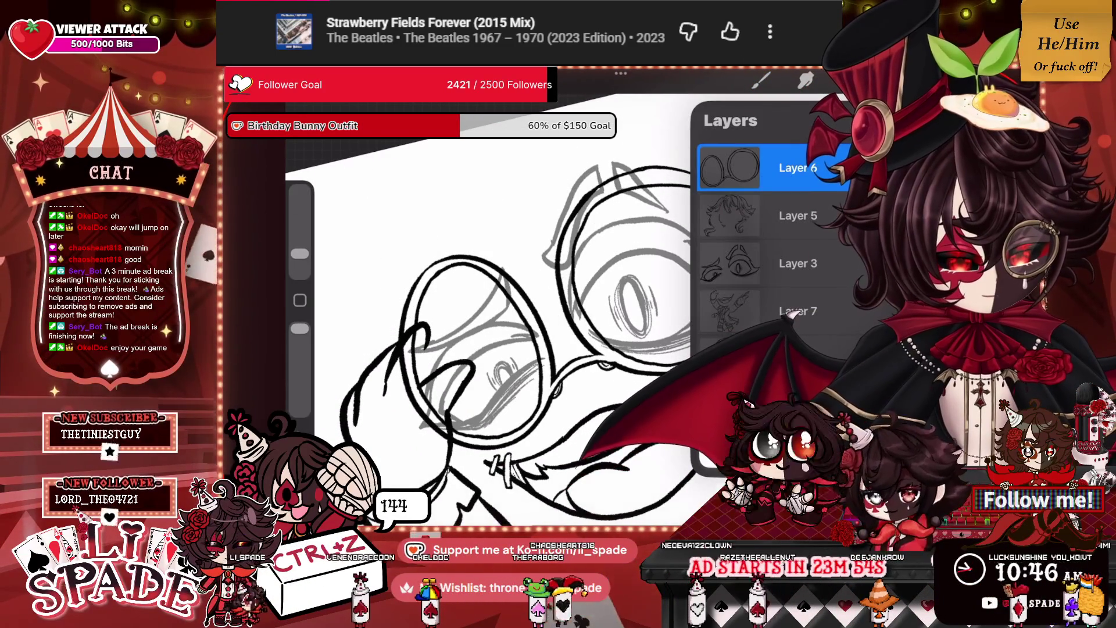
key("l")
Show the hair layer again and select Layer 7 for drawing
scroll(524, 290, "up", 5)
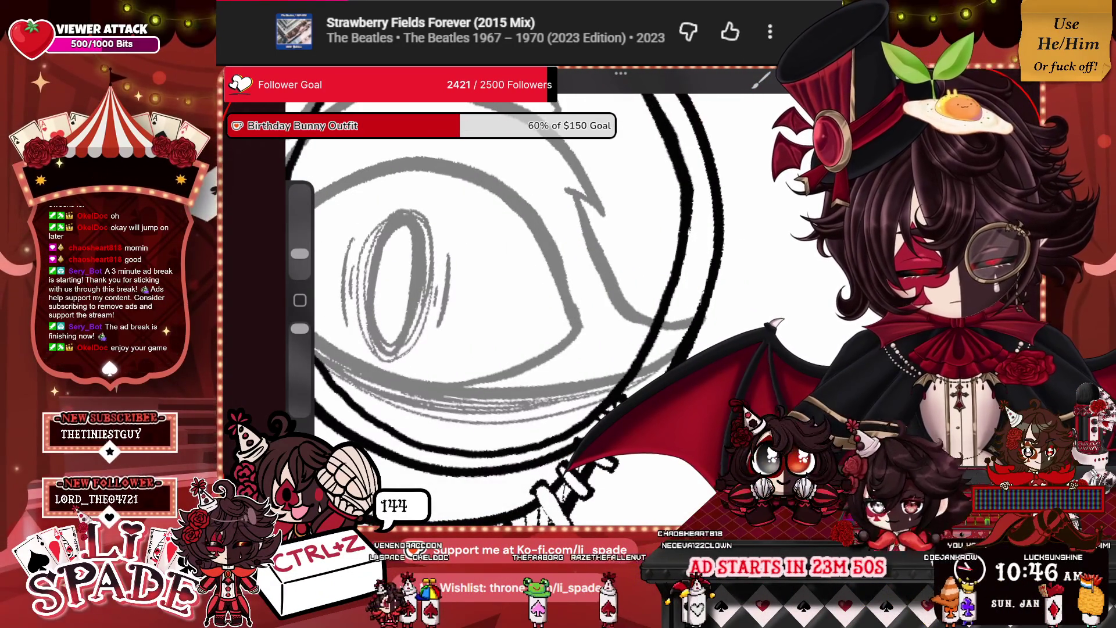
scroll(506, 314, "down", 5)
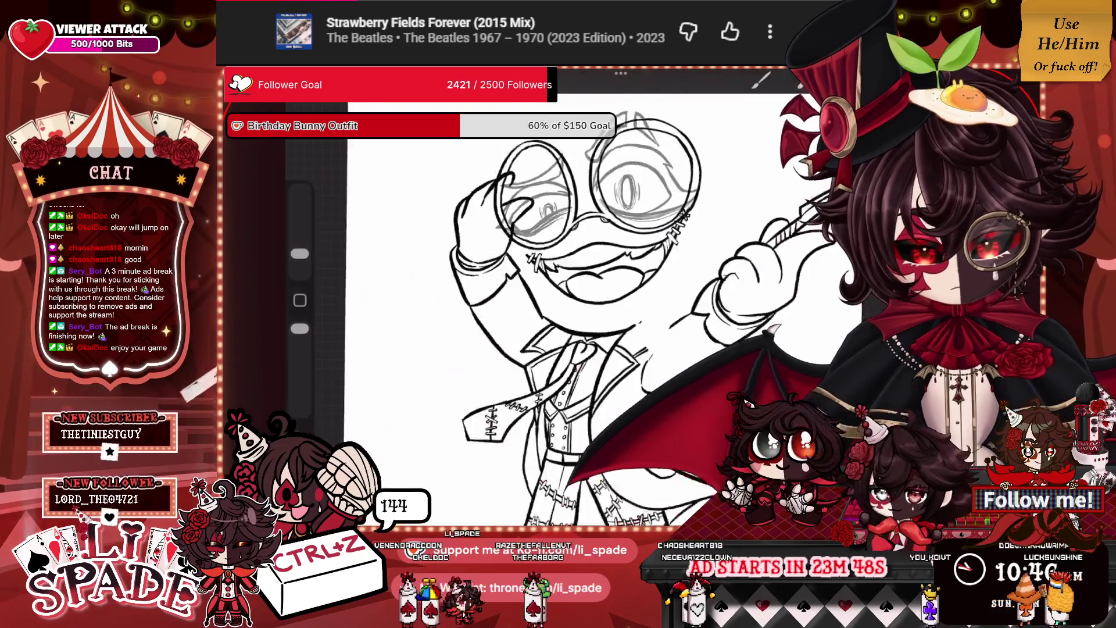
key("l")
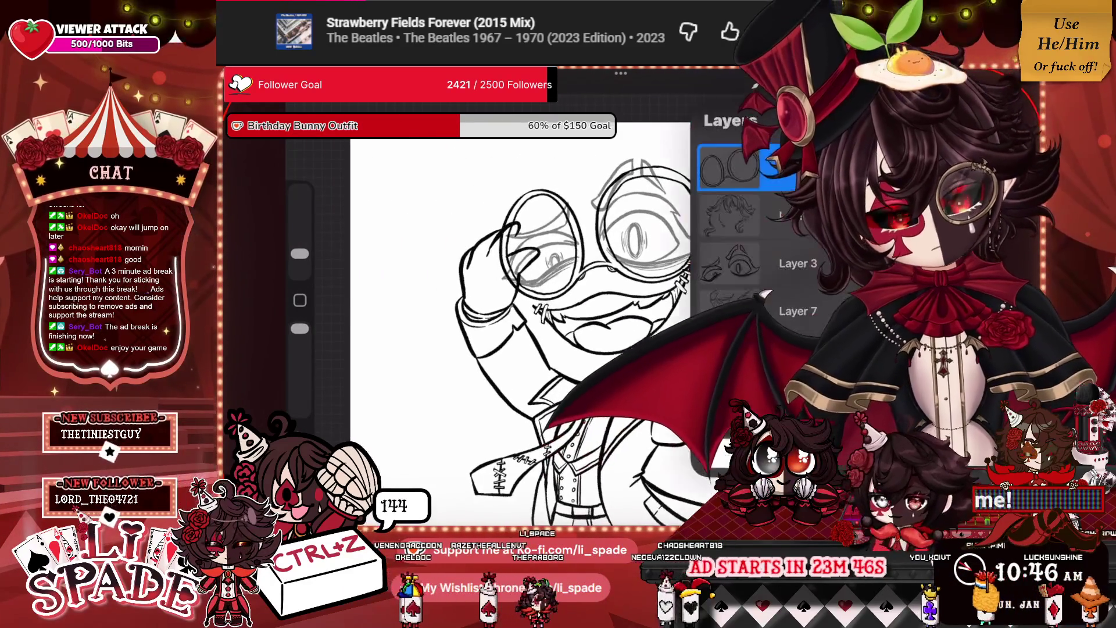
left_click(837, 157)
scroll(669, 261, "down", 10)
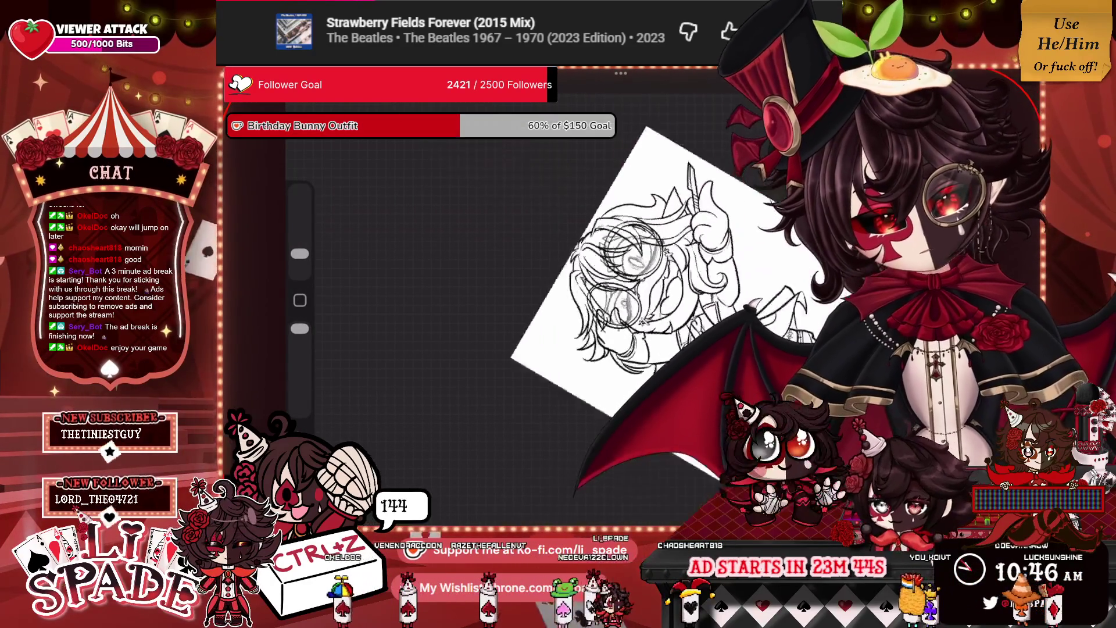
scroll(630, 273, "up", 10)
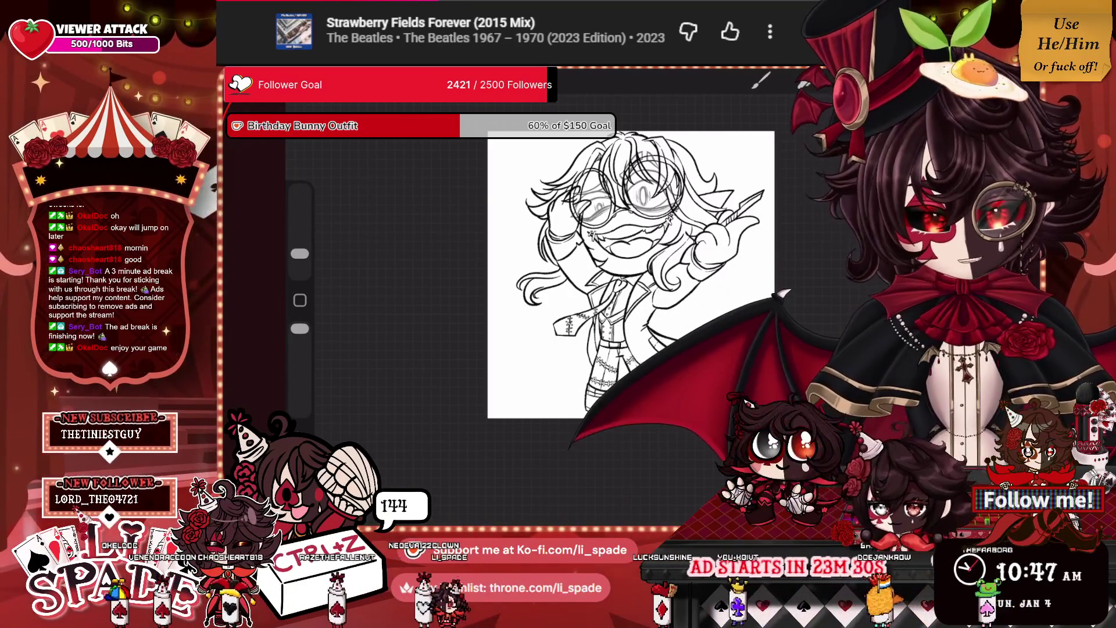
scroll(599, 303, "up", 2)
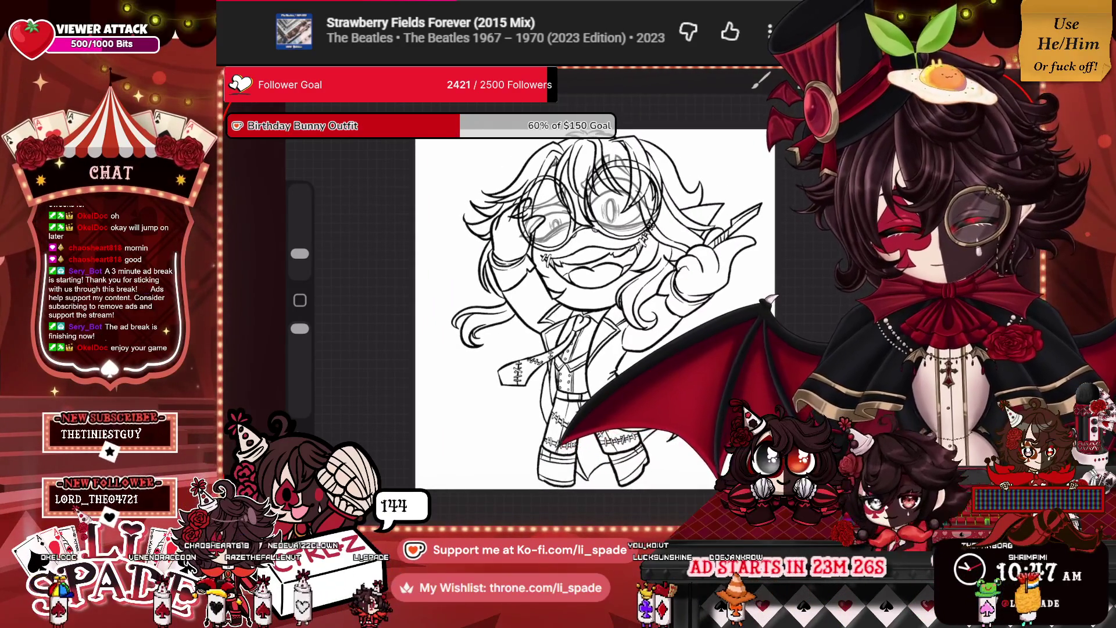
left_click(807, 81)
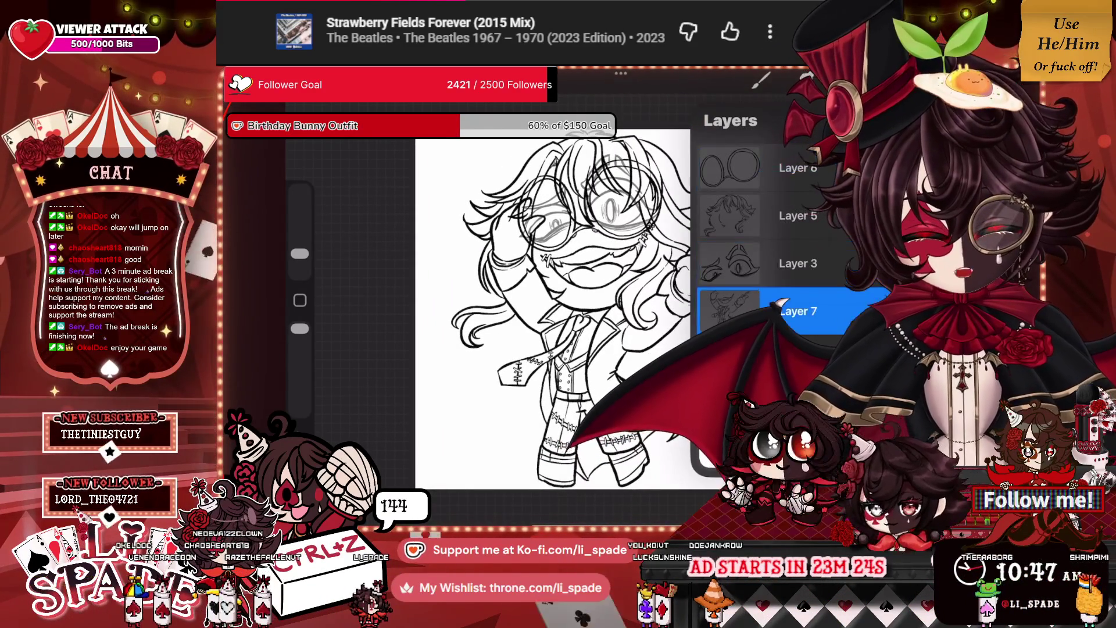
Return to the inking brush on Layer 7 and undo the last paint stroke
scroll(576, 279, "up", 5)
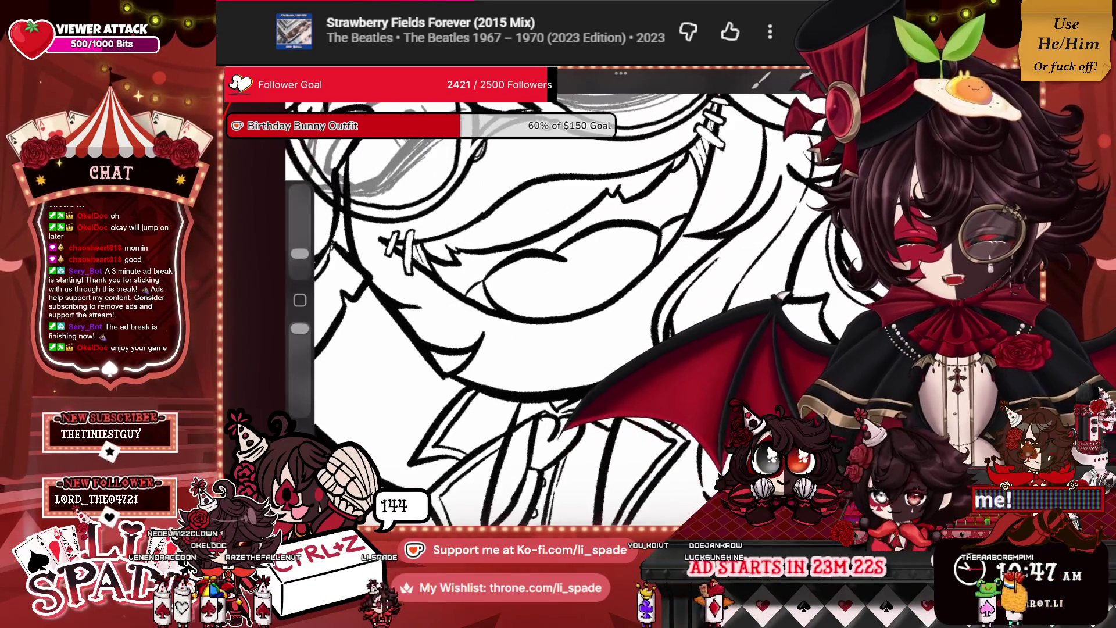
key("b")
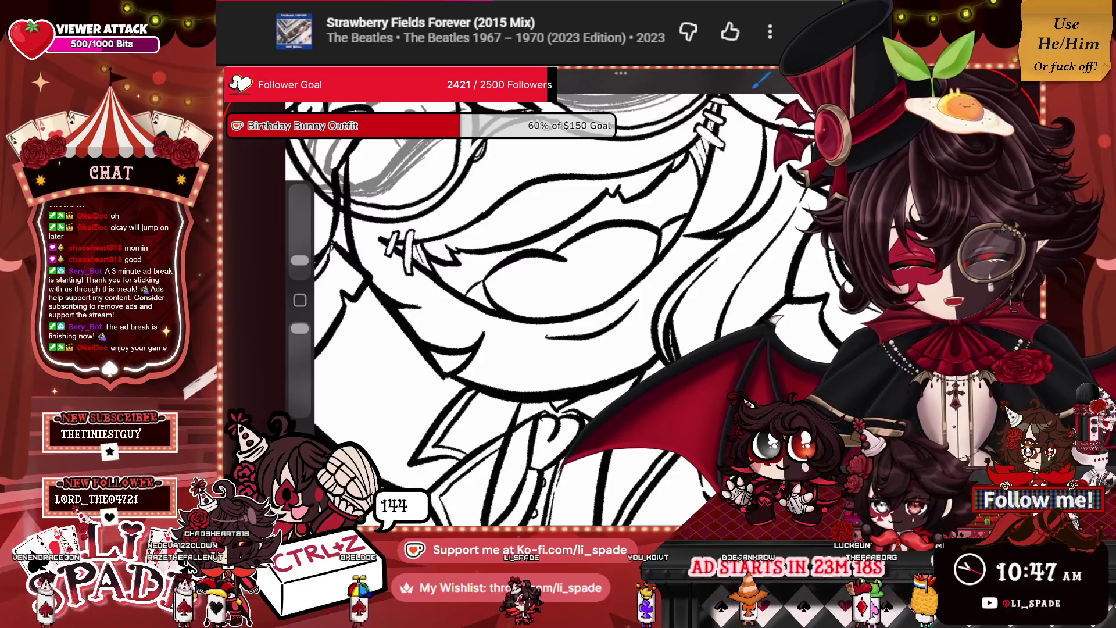
key("ctrl+z")
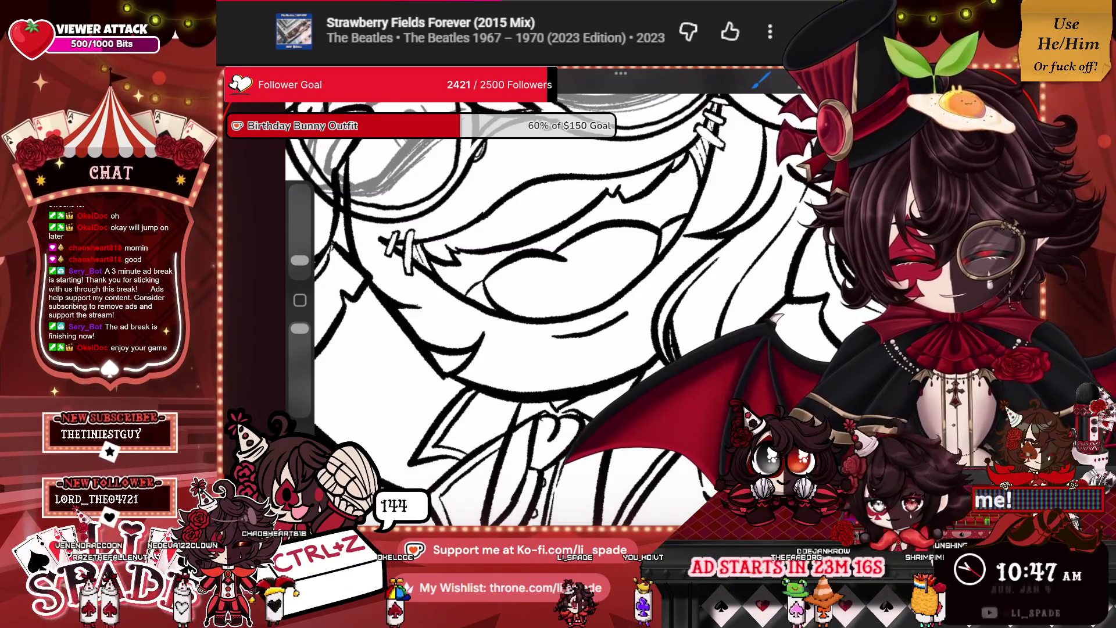
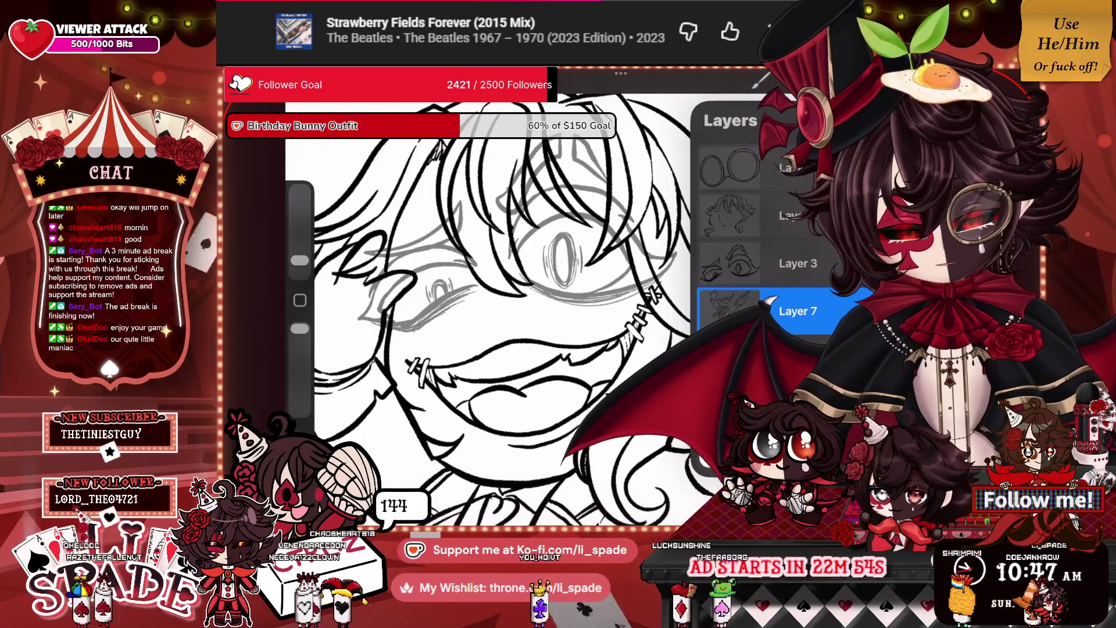
Make Layer 3 the working layer and check the sketch with the layer list shown and hidden
left_click(774, 264)
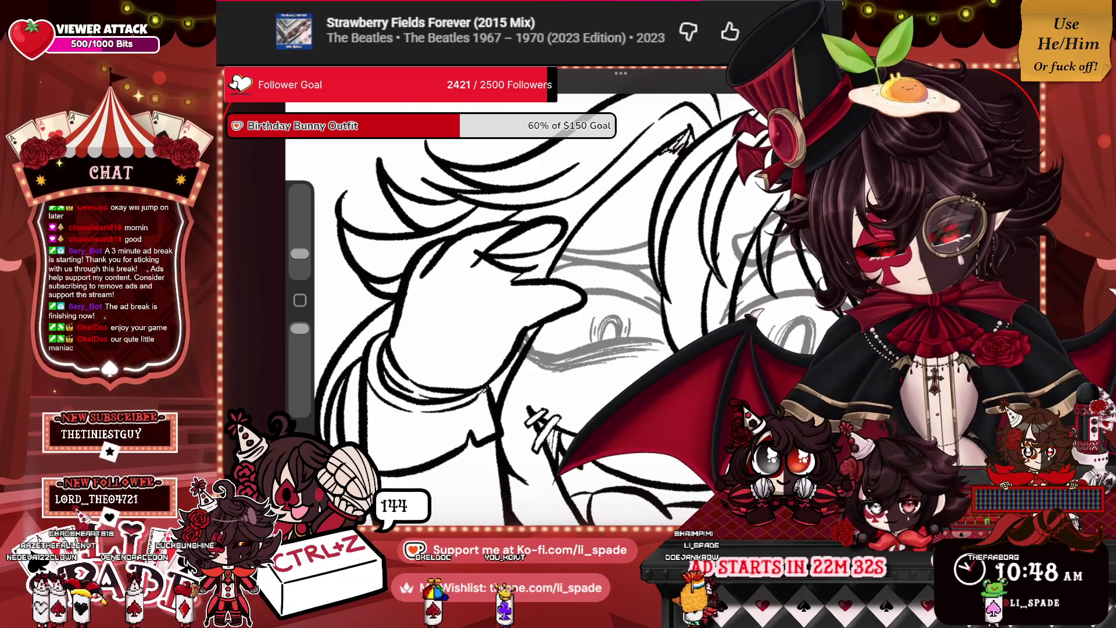
key("l")
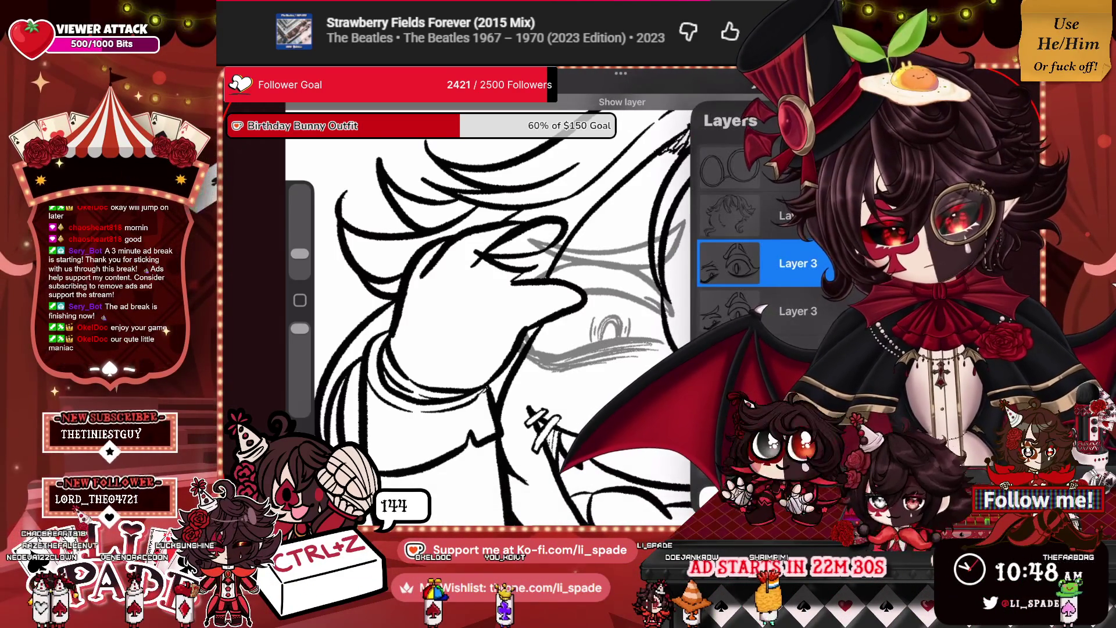
key("l")
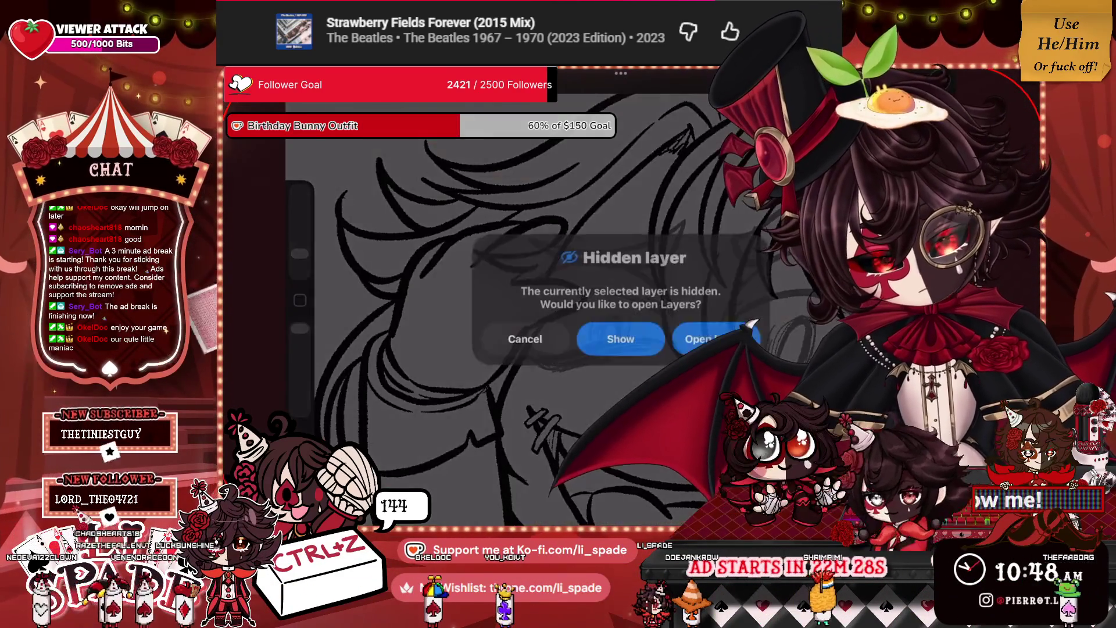
left_click(715, 337)
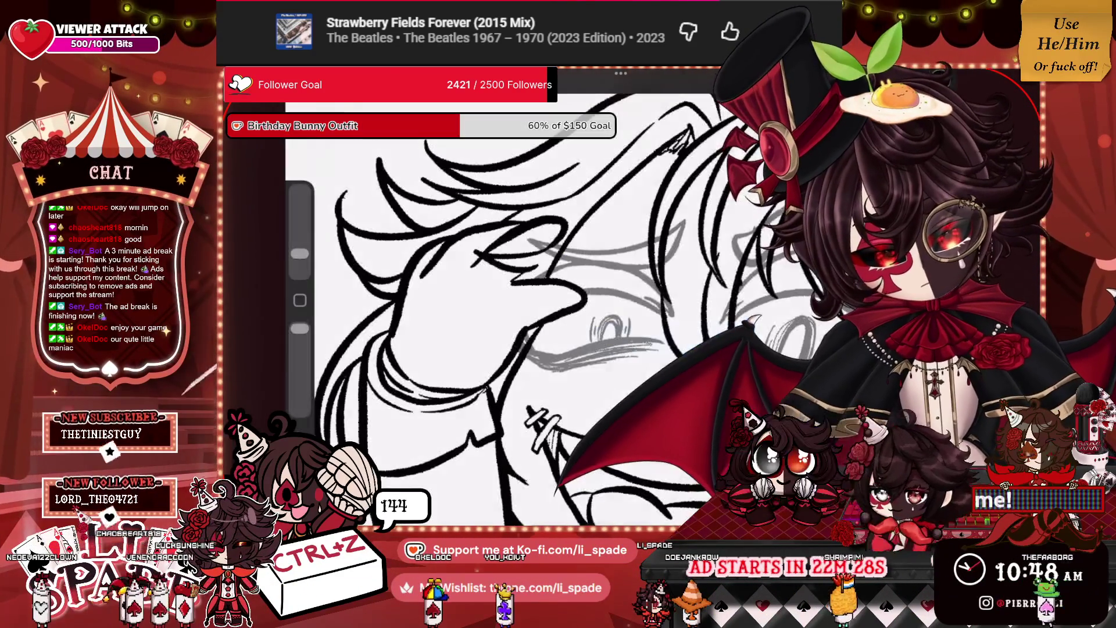
key("l")
Turn a hidden sketch layer back on and zoom around the face lineart
scroll(558, 309, "down", 5)
key("l")
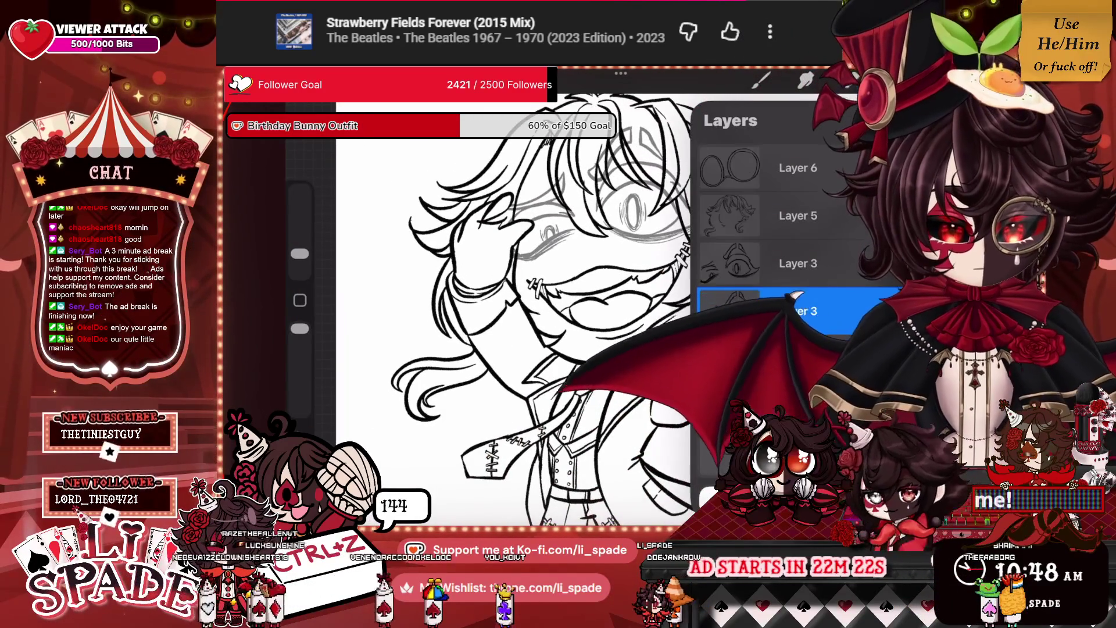
left_click(1096, 309)
key("l")
scroll(558, 308, "up", 5)
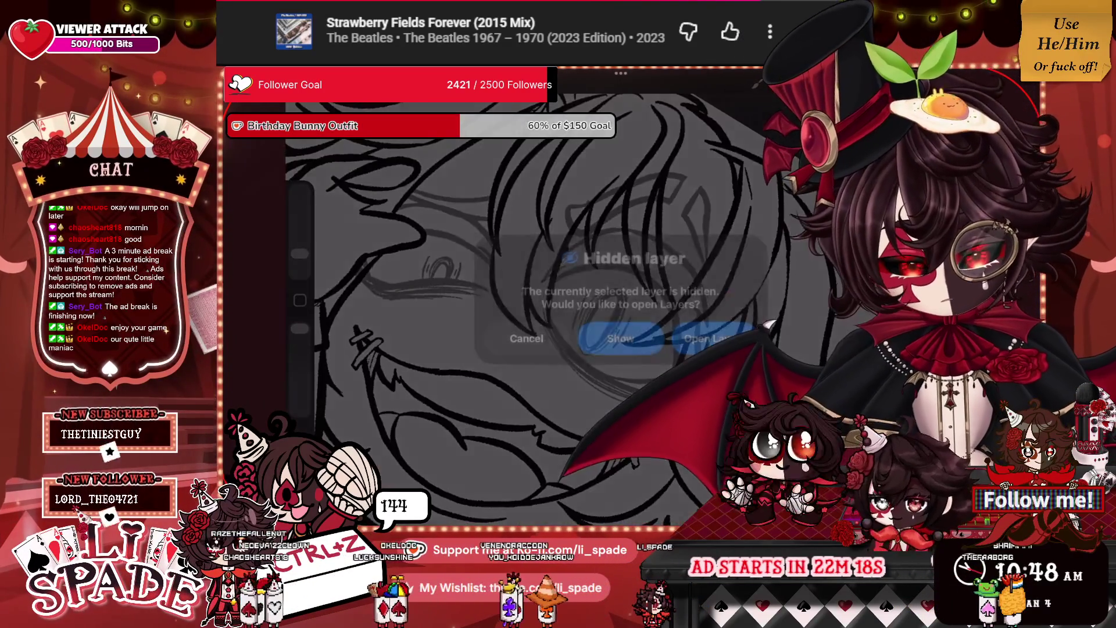
left_click(707, 339)
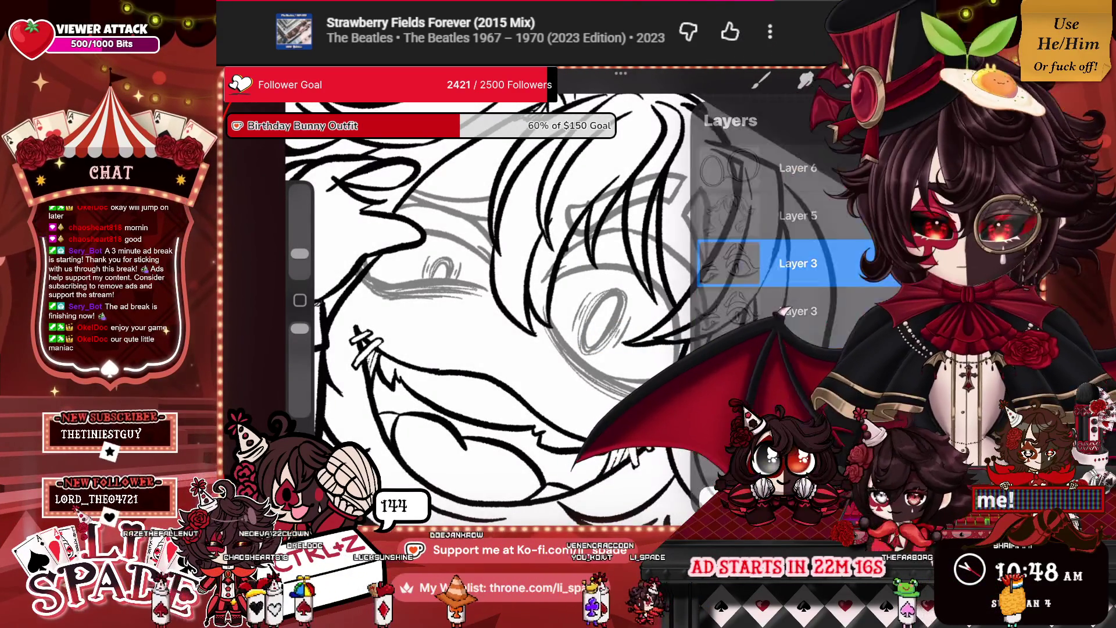
Review Layer 3's opacity and blending options, then close them
key("l")
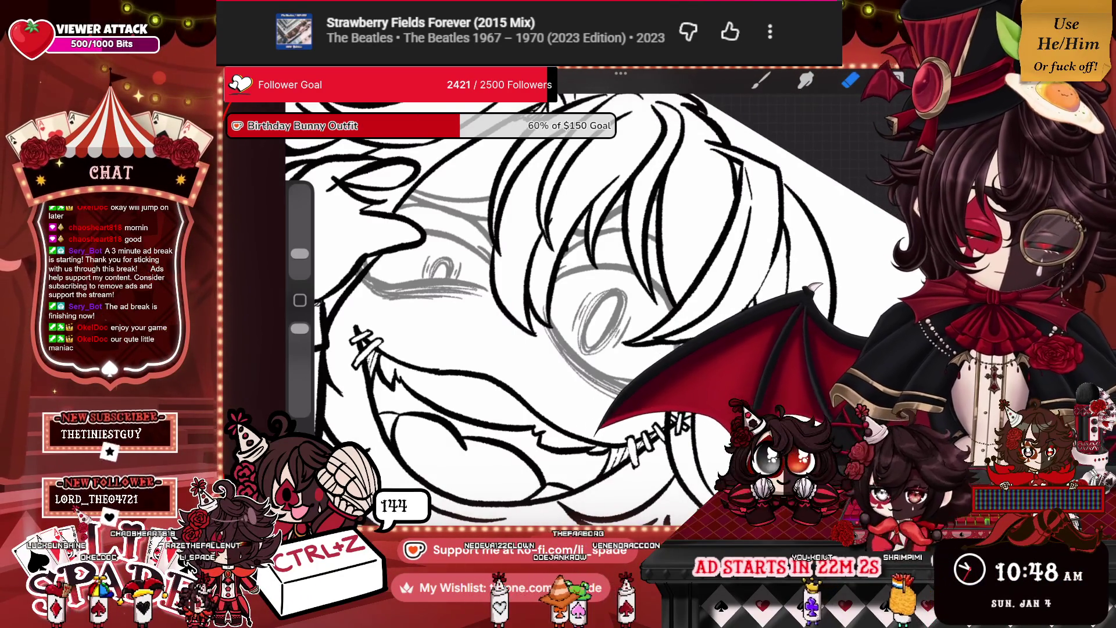
scroll(558, 303, "down", 5)
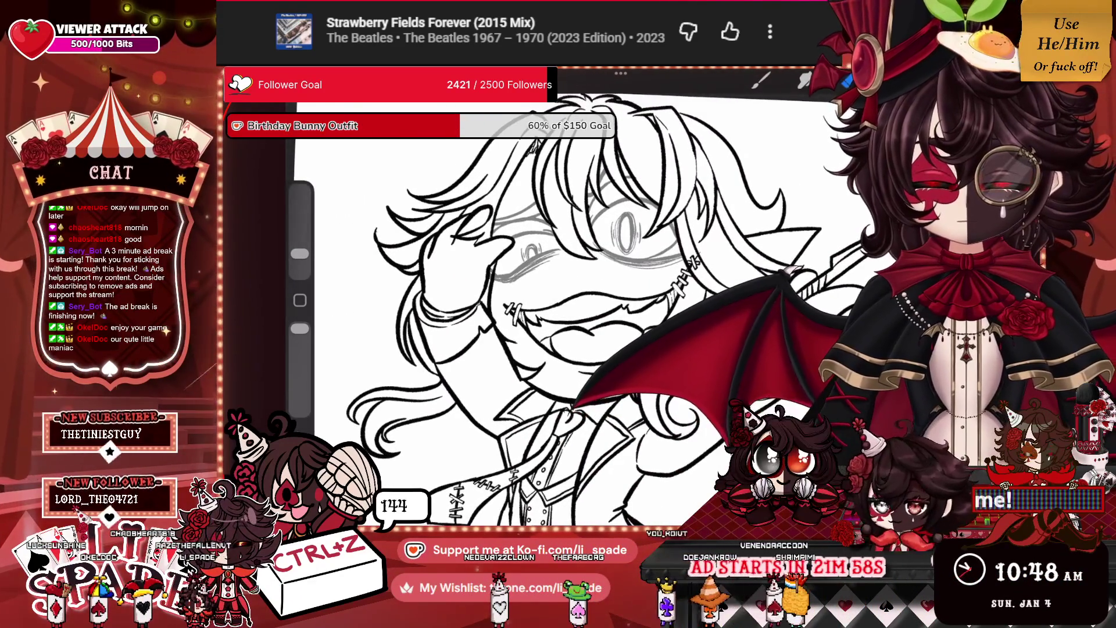
left_click(837, 80)
left_click(854, 263)
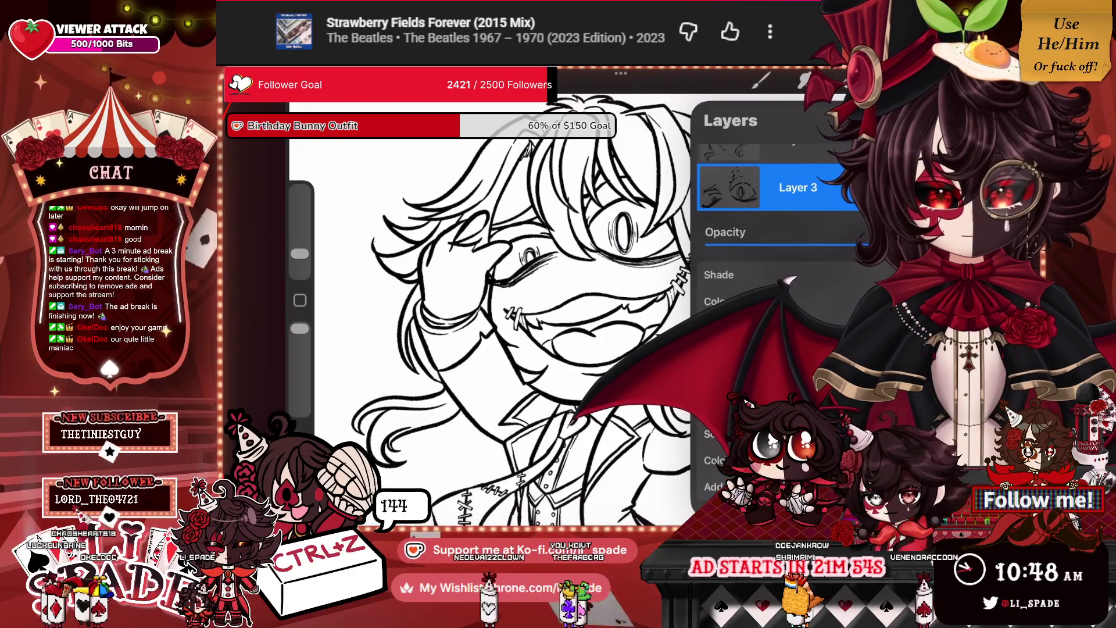
left_click(797, 188)
scroll(488, 302, "up", 5)
left_click(838, 80)
Zoom in and out across the face lineart to look it over
scroll(558, 303, "down", 5)
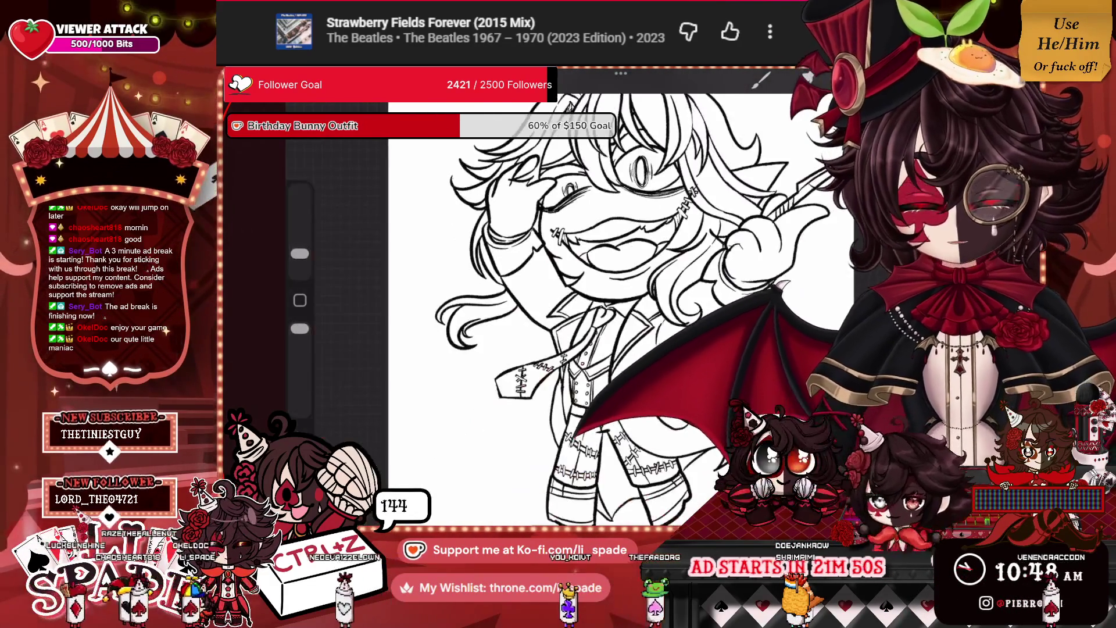
scroll(558, 303, "up", 5)
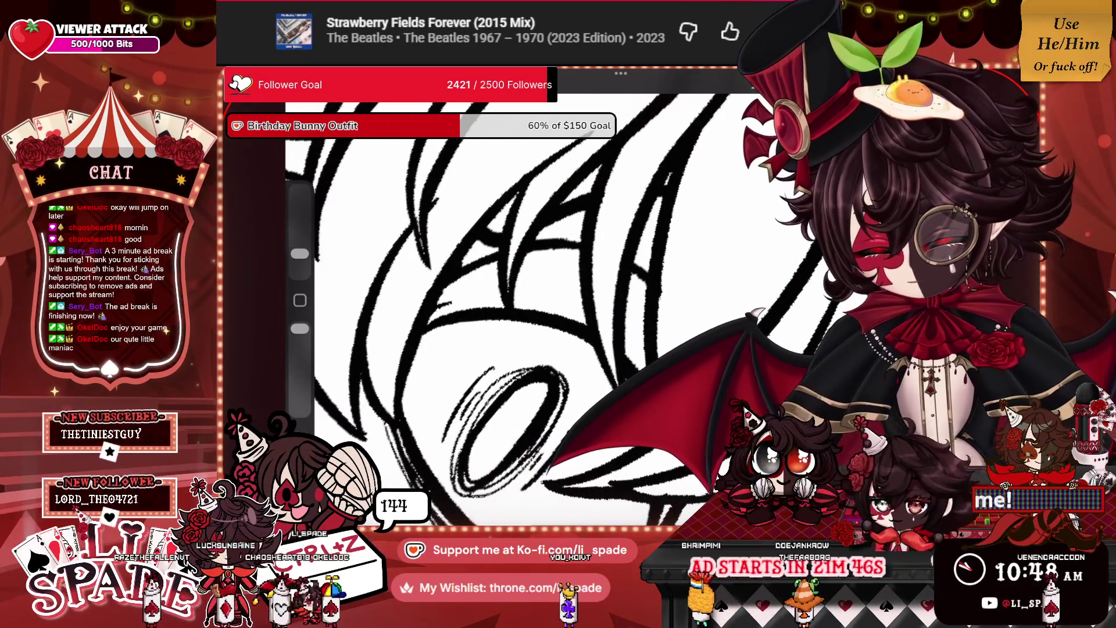
scroll(558, 302, "down", 3)
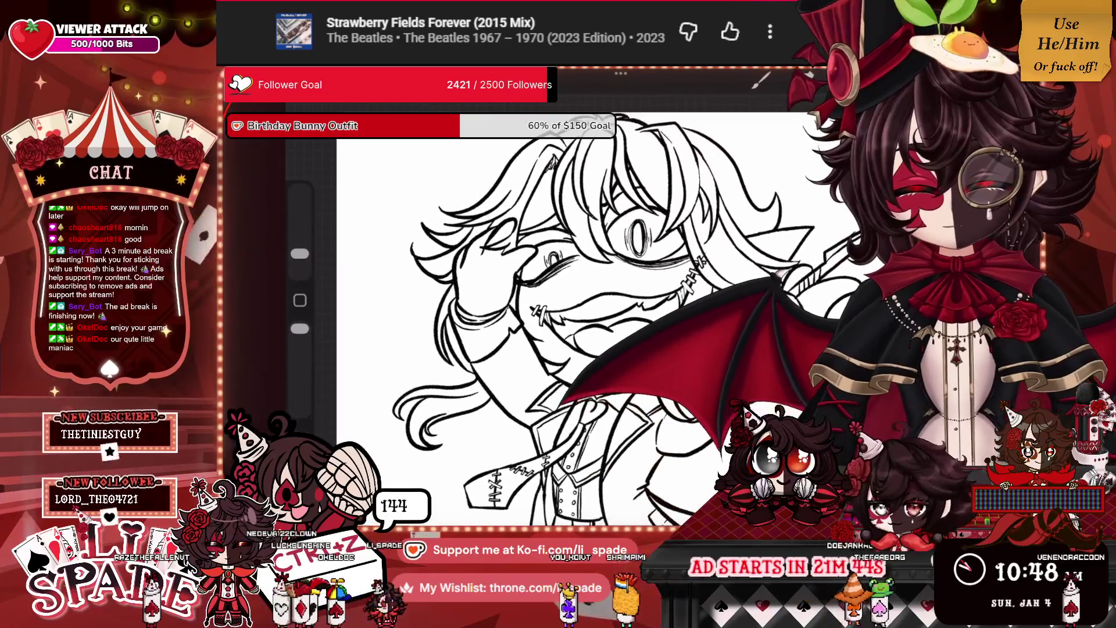
key("l")
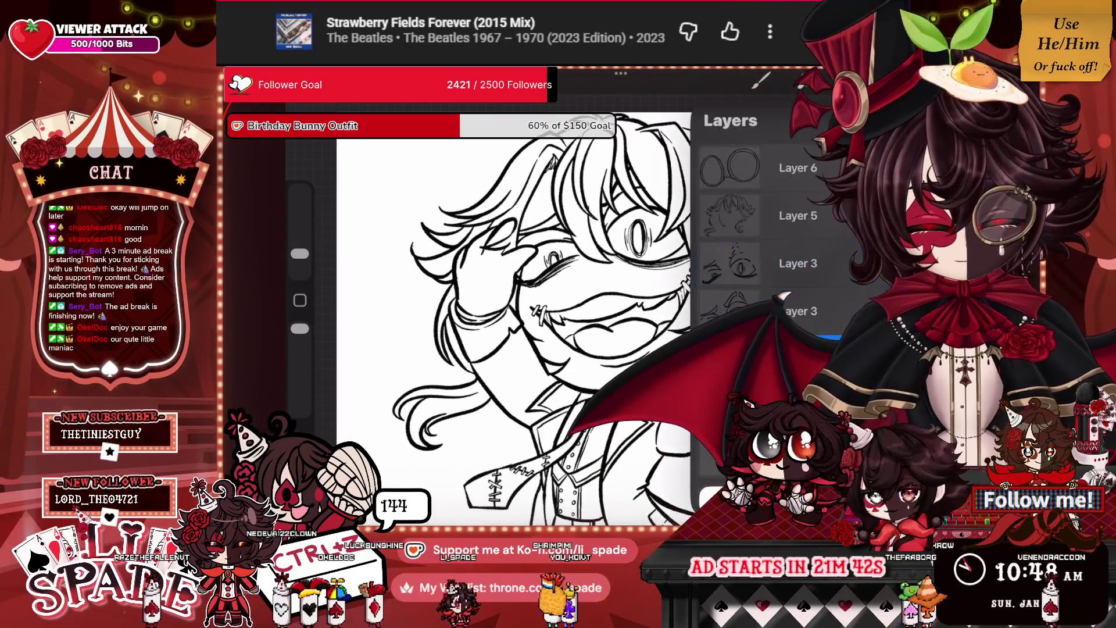
scroll(500, 291, "up", 3)
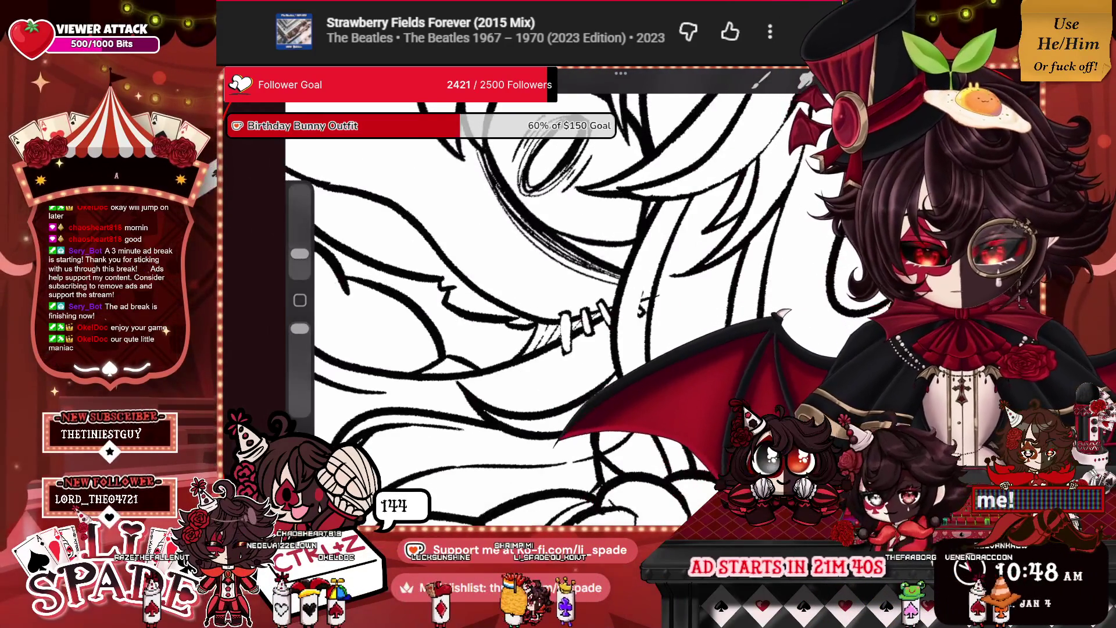
scroll(569, 302, "down", 3)
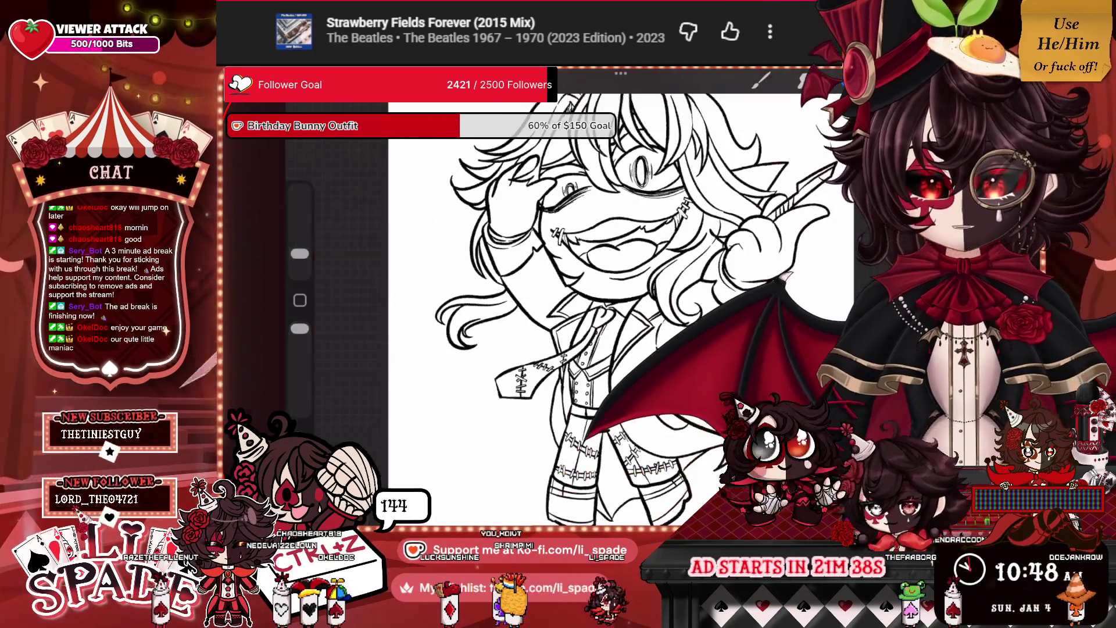
scroll(599, 297, "up", 1)
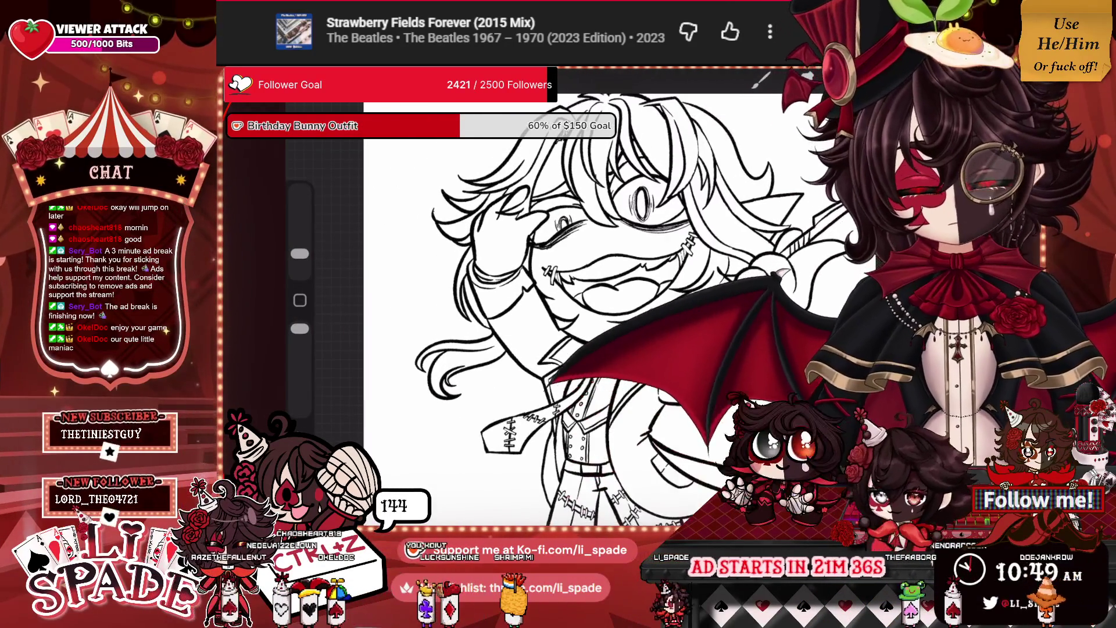
Zoom in and out over the face lineart with the layer list open
key("l")
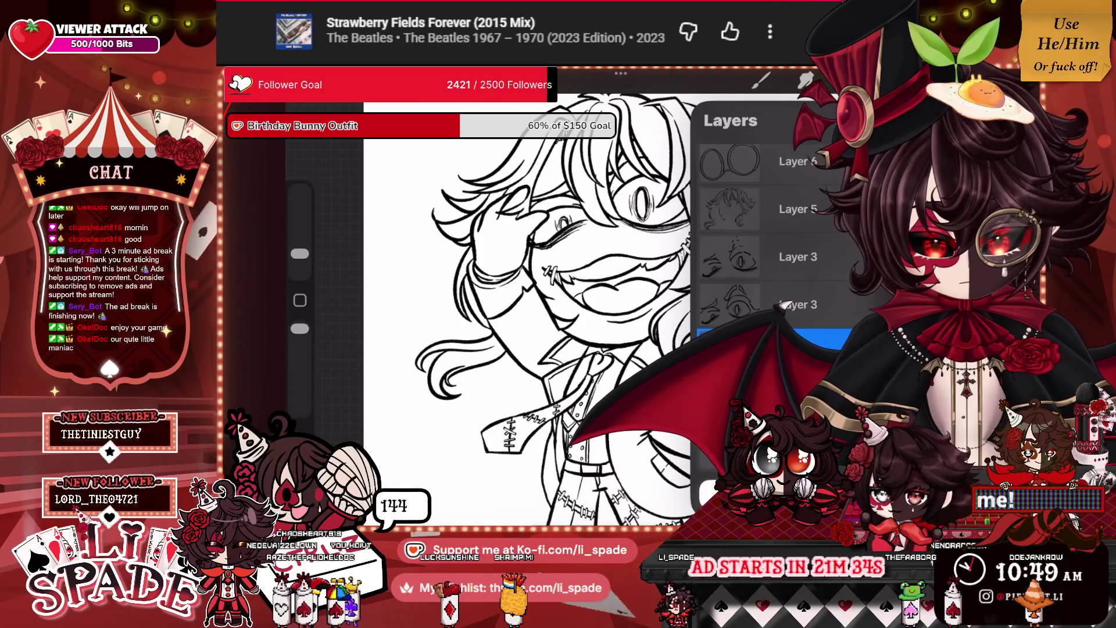
scroll(547, 291, "up", 5)
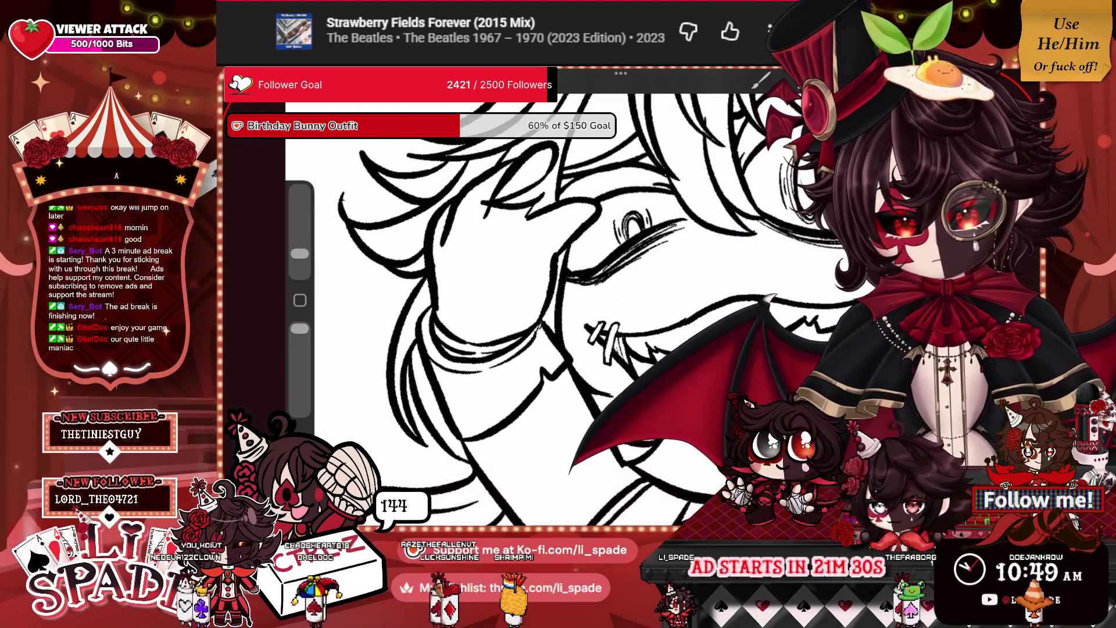
scroll(581, 303, "down", 2)
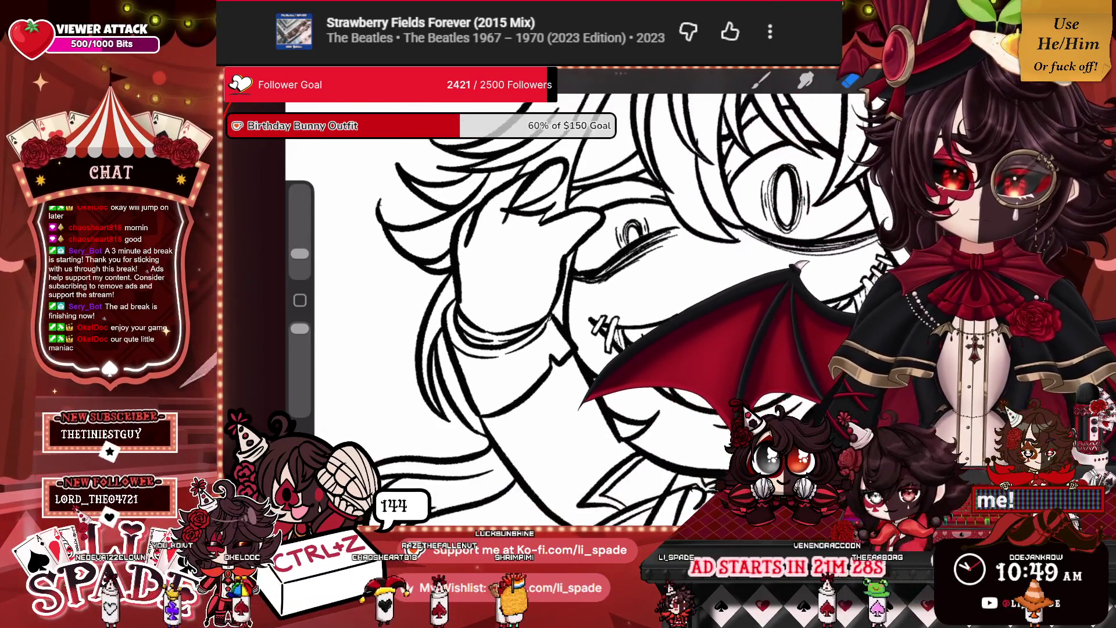
scroll(582, 302, "down", 3)
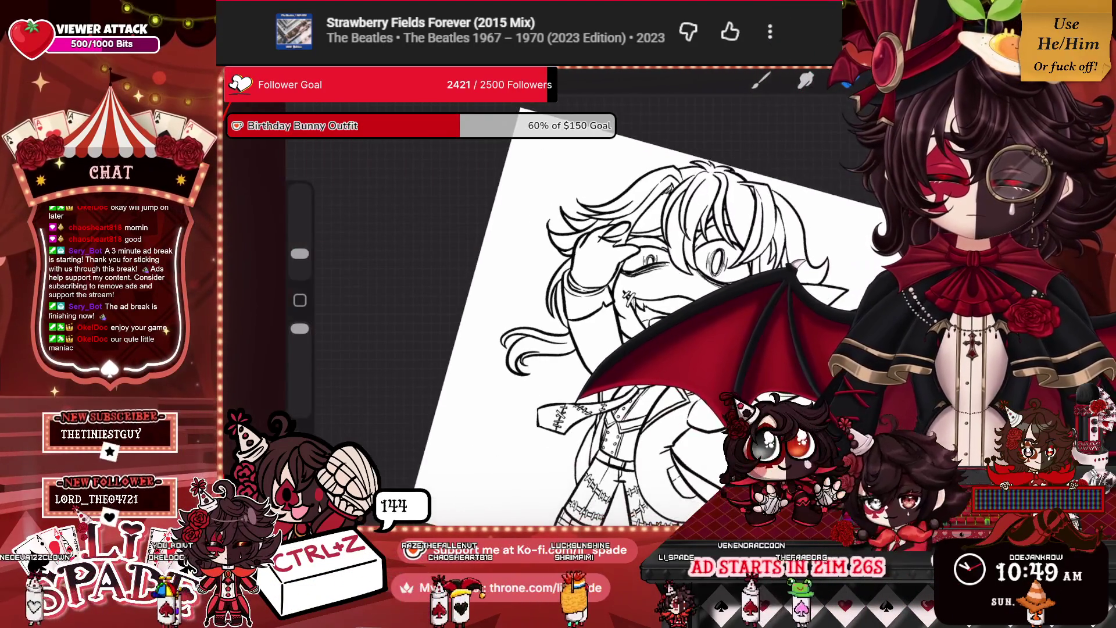
scroll(582, 302, "down", 2)
scroll(581, 303, "up", 5)
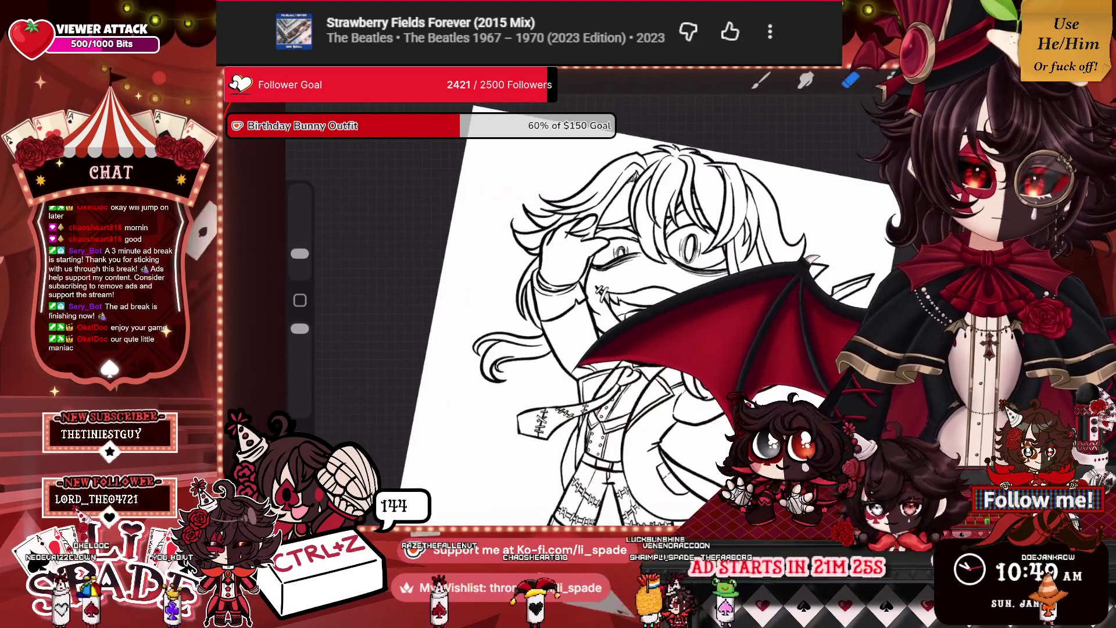
Pick the Eraser from the Classic Library and make the upper Layer 3 active
key("l")
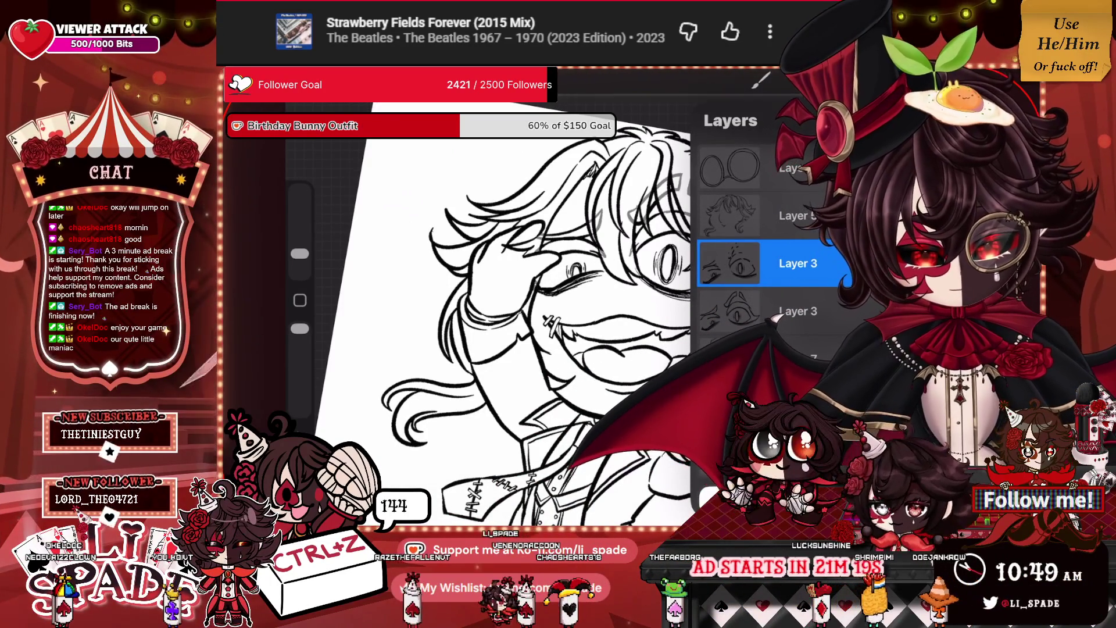
left_click(793, 298)
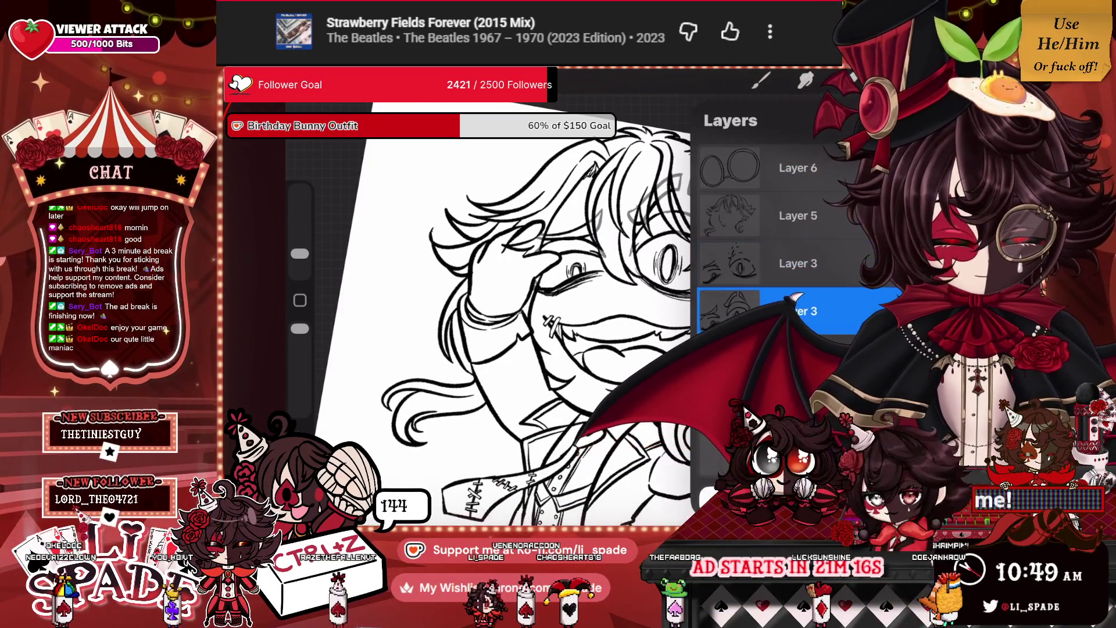
left_click(850, 79)
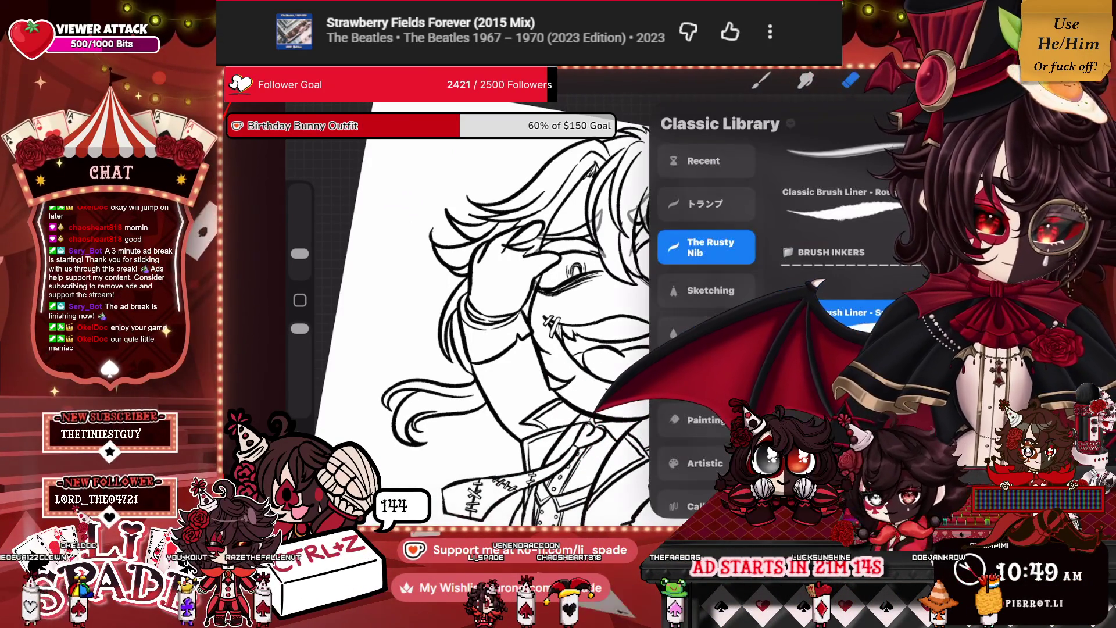
left_click(465, 291)
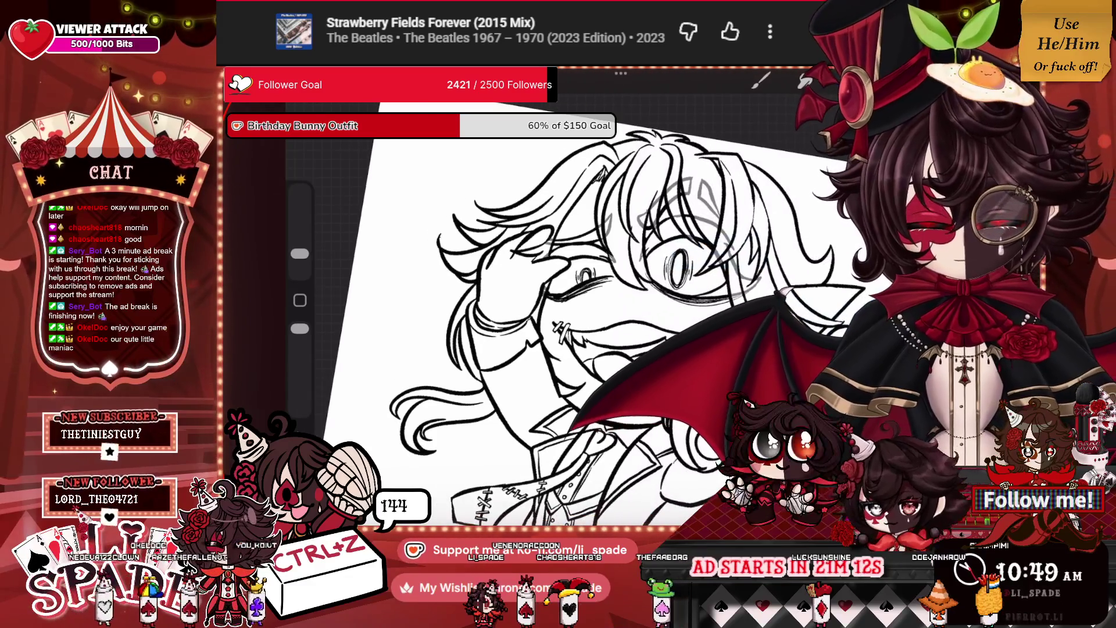
left_click(895, 80)
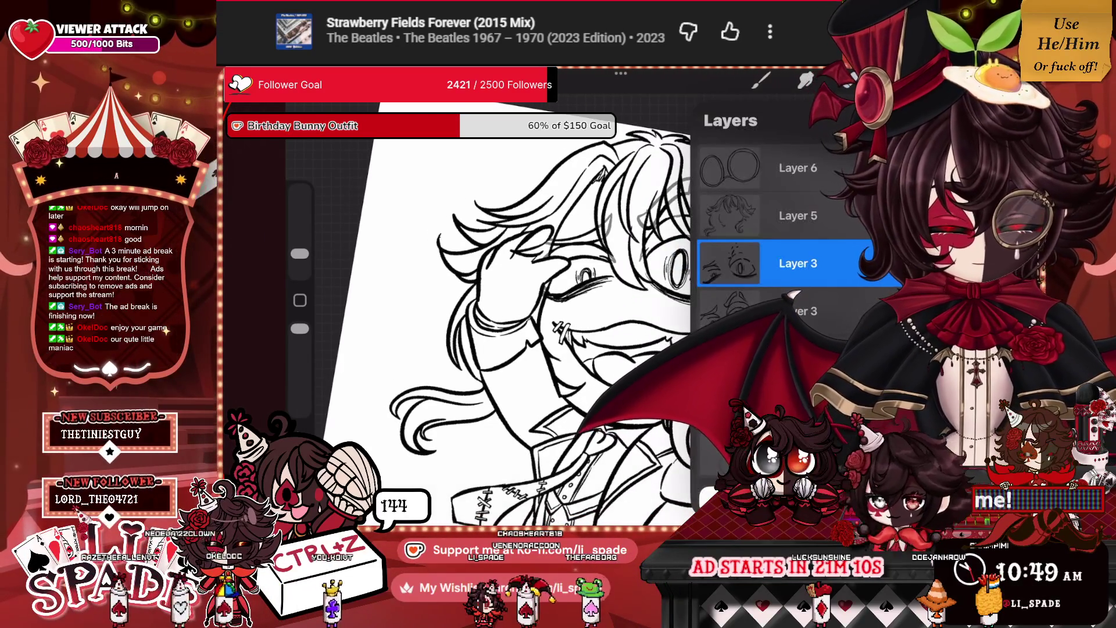
left_click(895, 80)
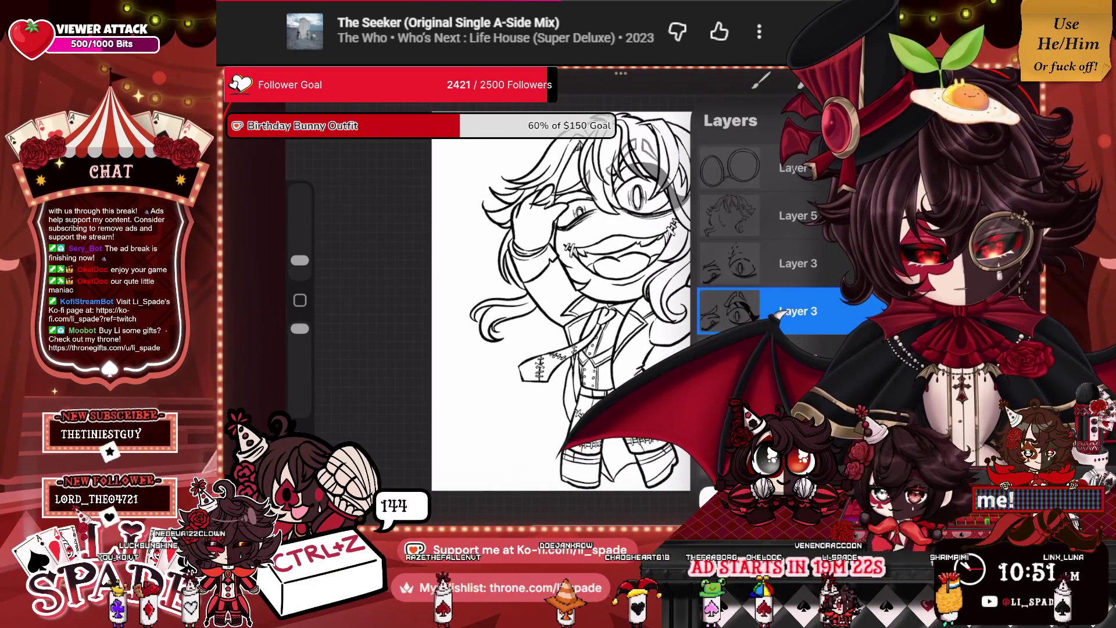
Merge the lineart layers into Layer 7
left_click(797, 215)
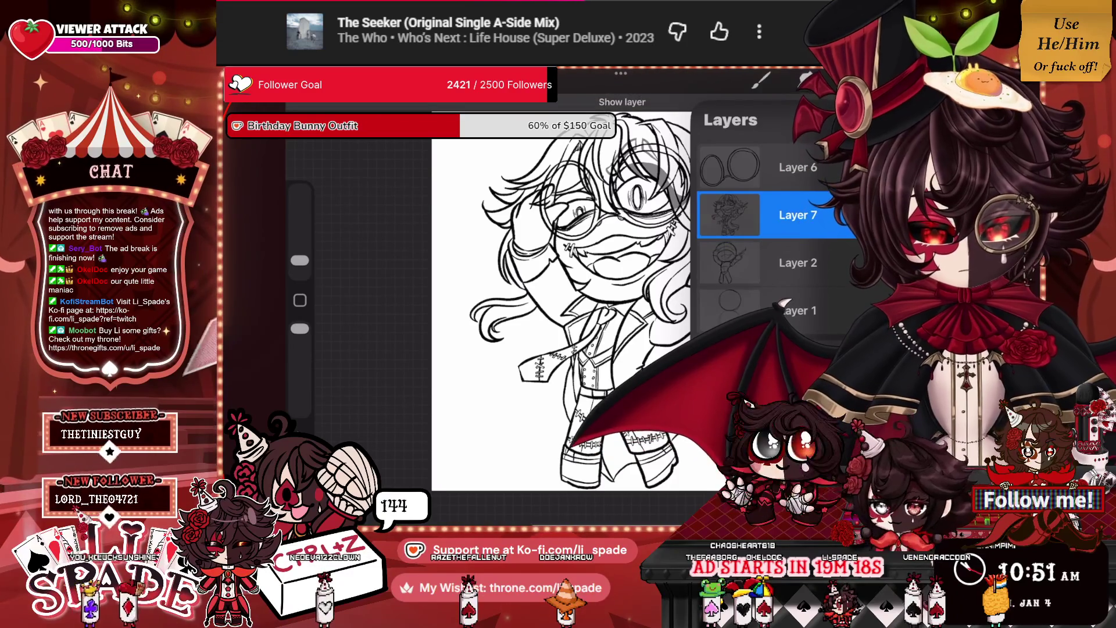
Pan, rotate and zoom the canvas to frame the character's face
key("l")
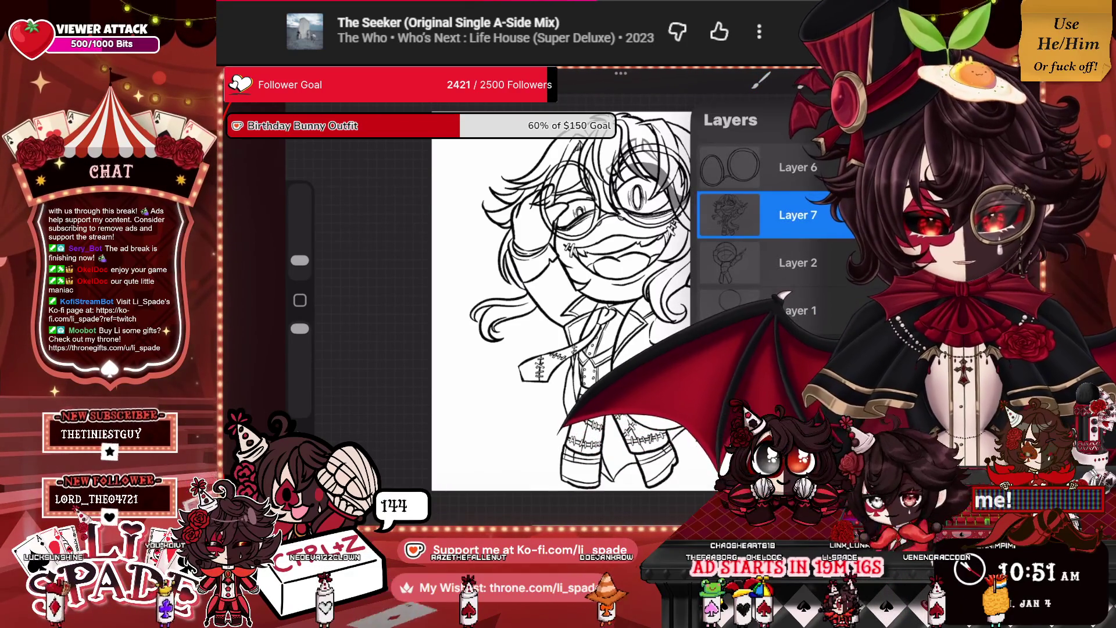
scroll(558, 291, "up", 5)
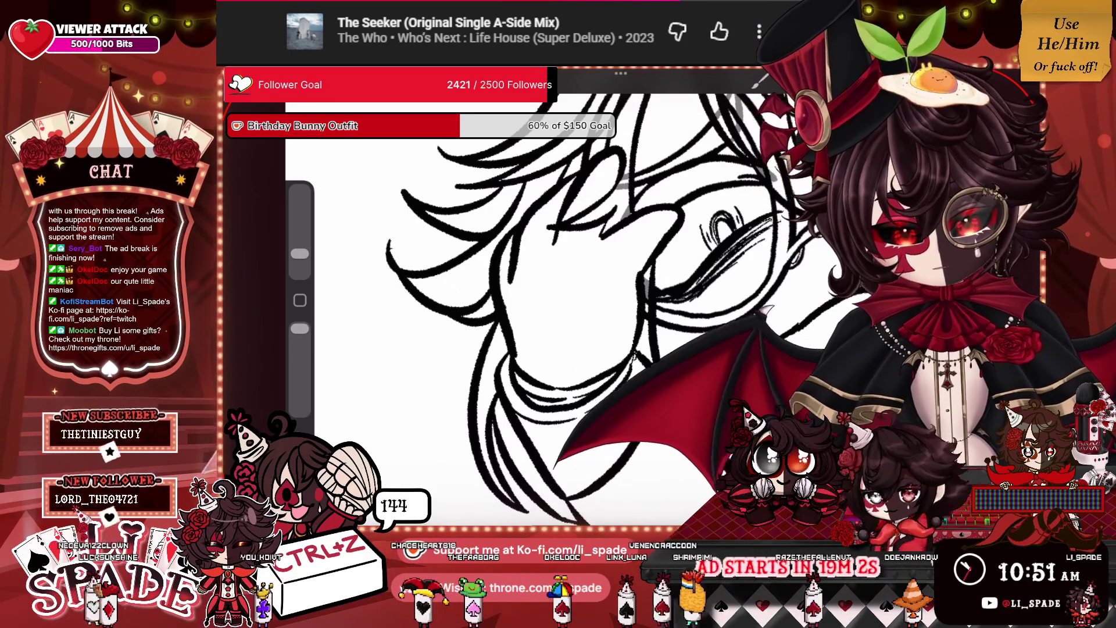
left_click_drag(523, 290, 578, 308)
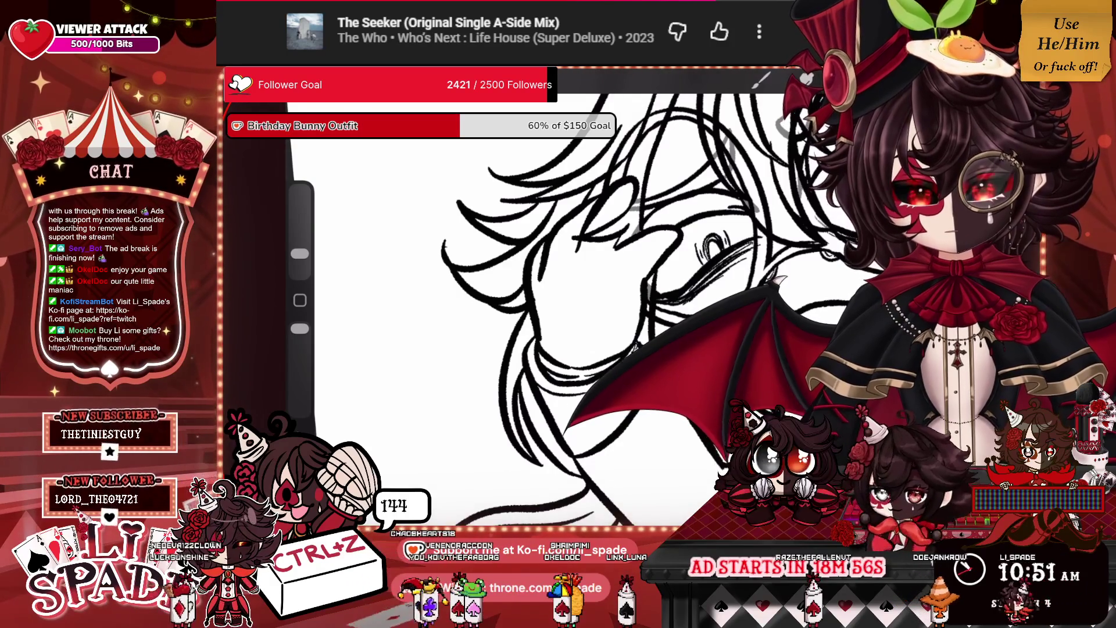
scroll(582, 308, "down", 5)
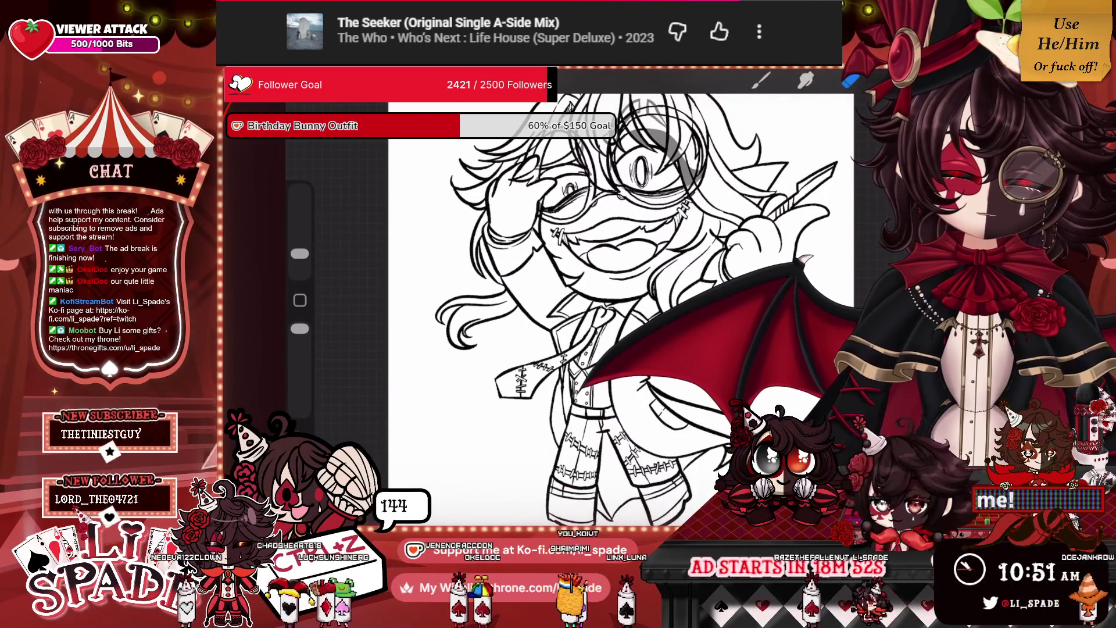
scroll(541, 308, "up", 5)
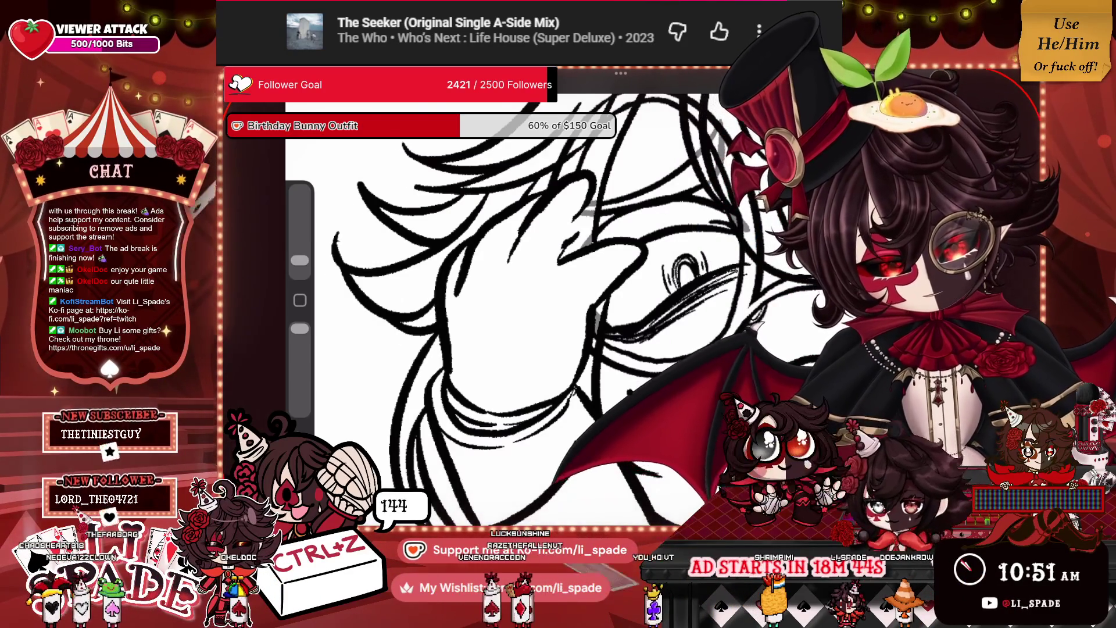
scroll(518, 308, "up", 3)
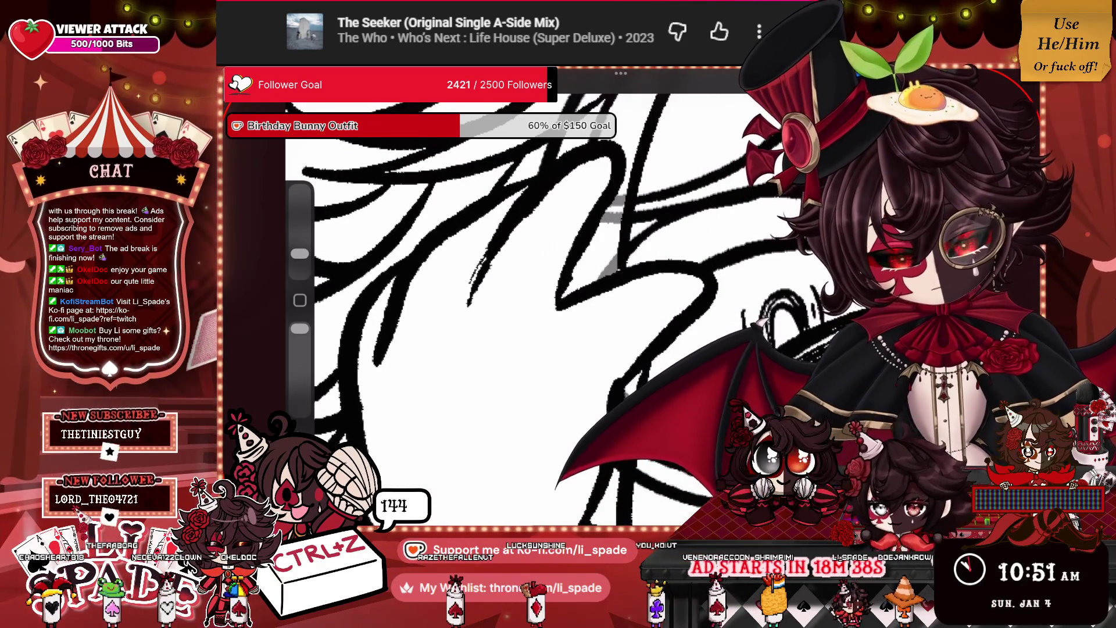
scroll(517, 309, "down", 1)
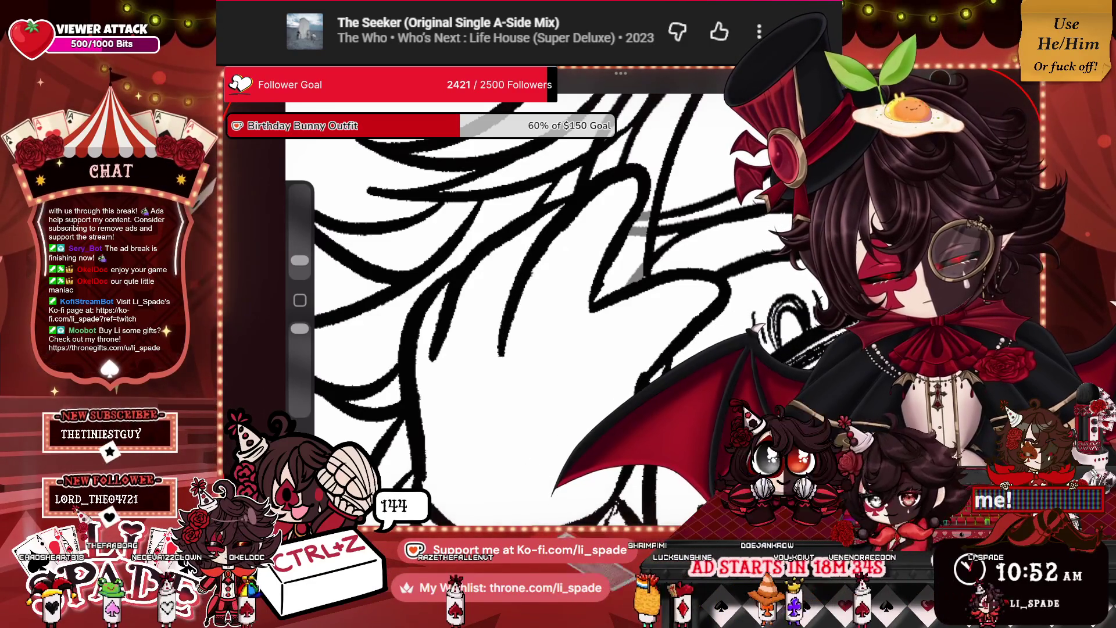
scroll(547, 308, "down", 3)
scroll(616, 302, "down", 2)
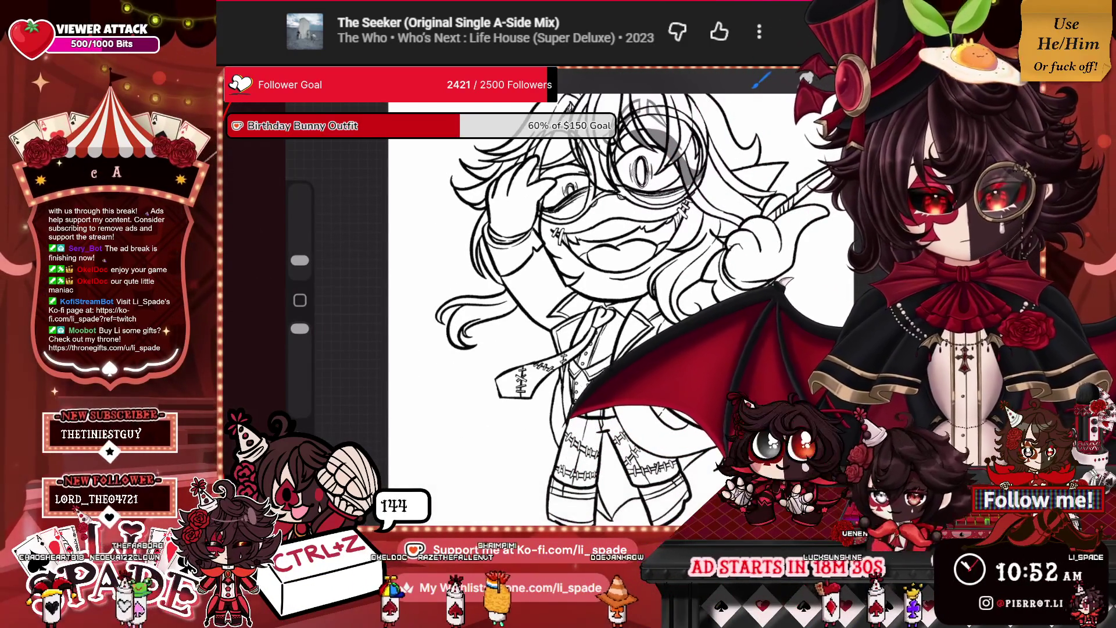
Make Layer 7 active and undo the last erase stroke on the face
left_click(805, 80)
left_click(798, 215)
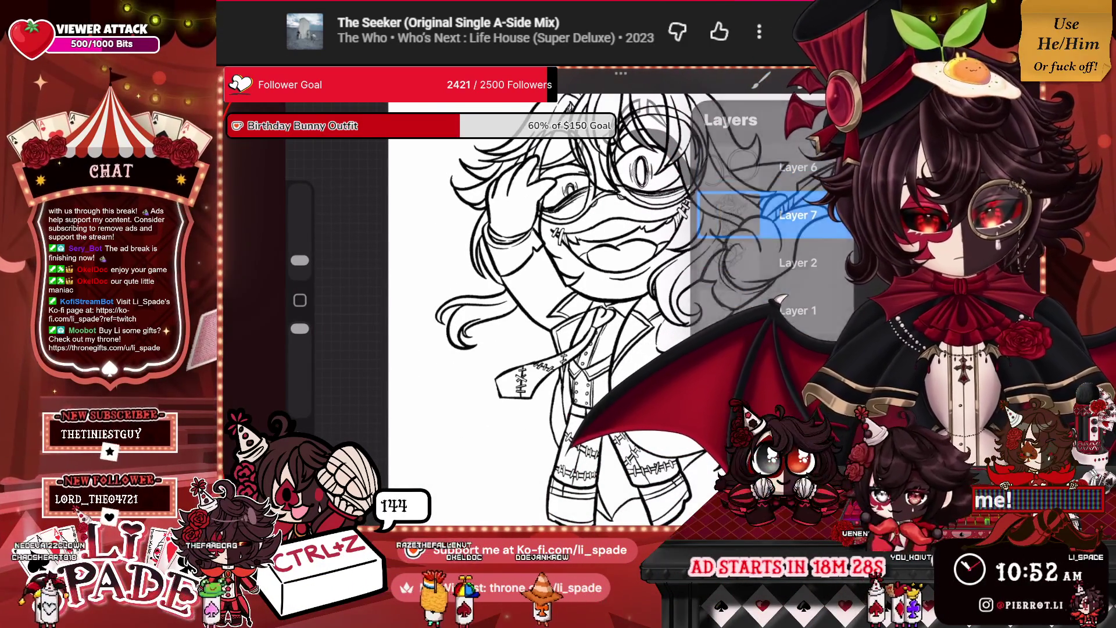
scroll(523, 308, "up", 5)
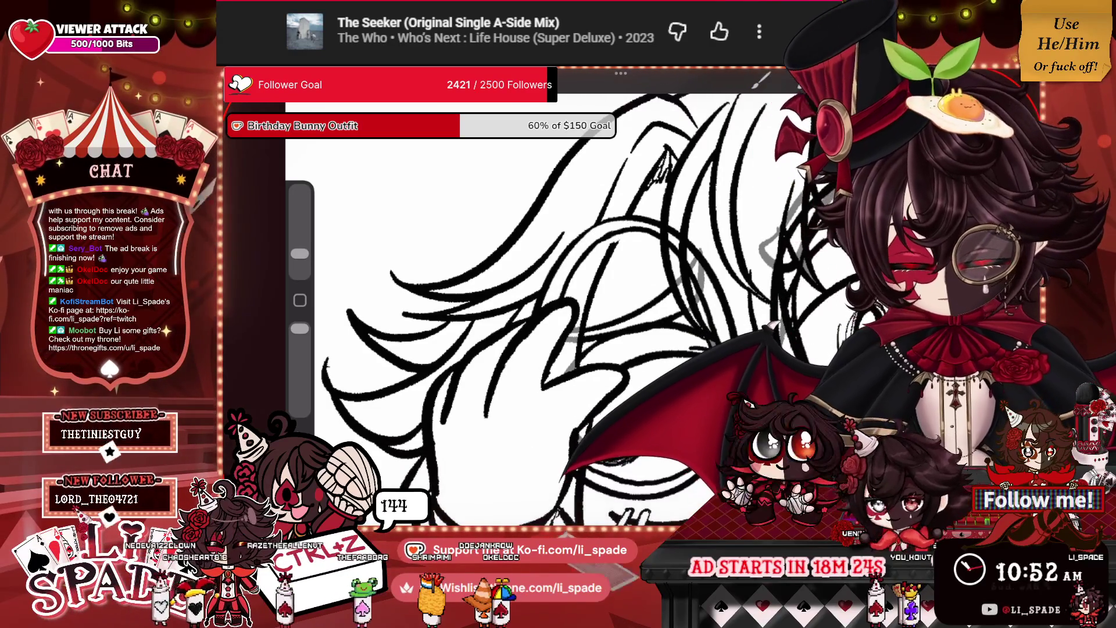
scroll(552, 308, "up", 3)
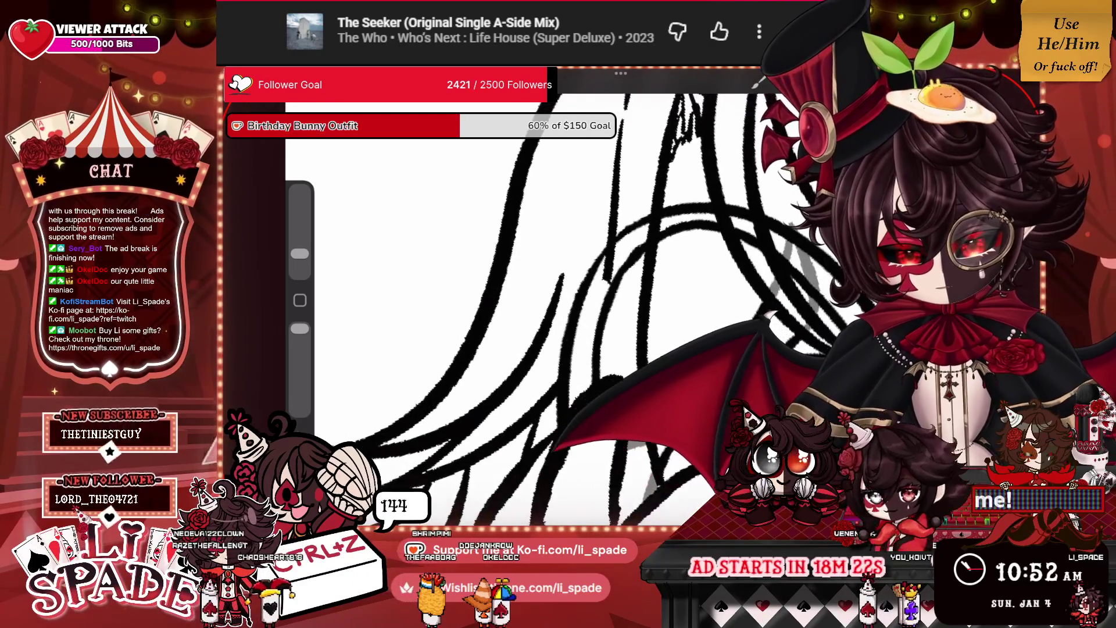
scroll(541, 308, "down", 5)
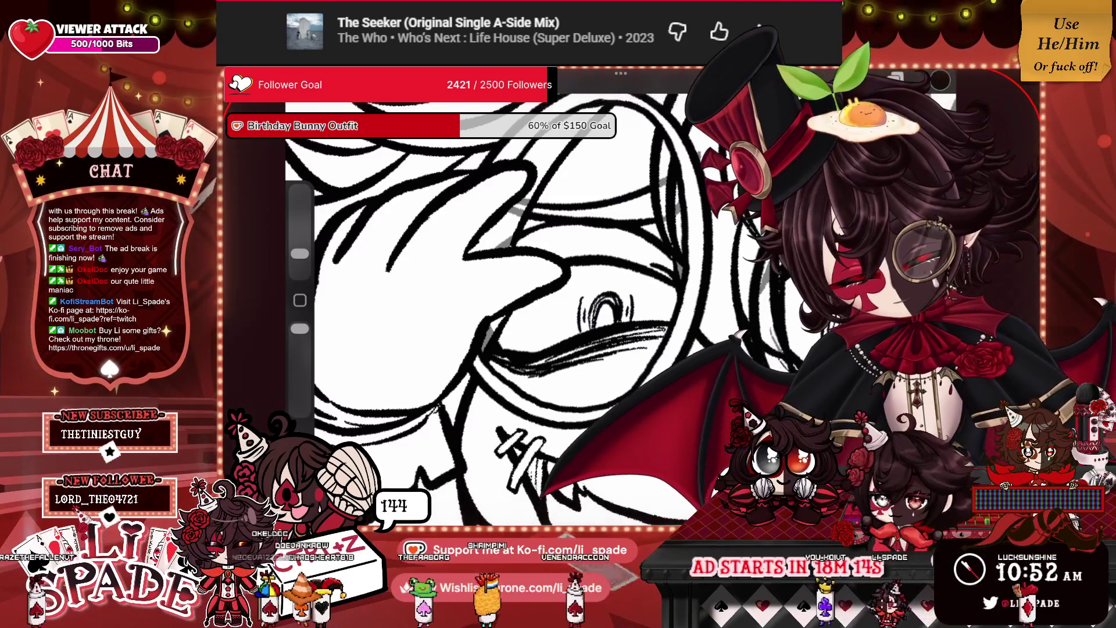
scroll(561, 308, "down", 5)
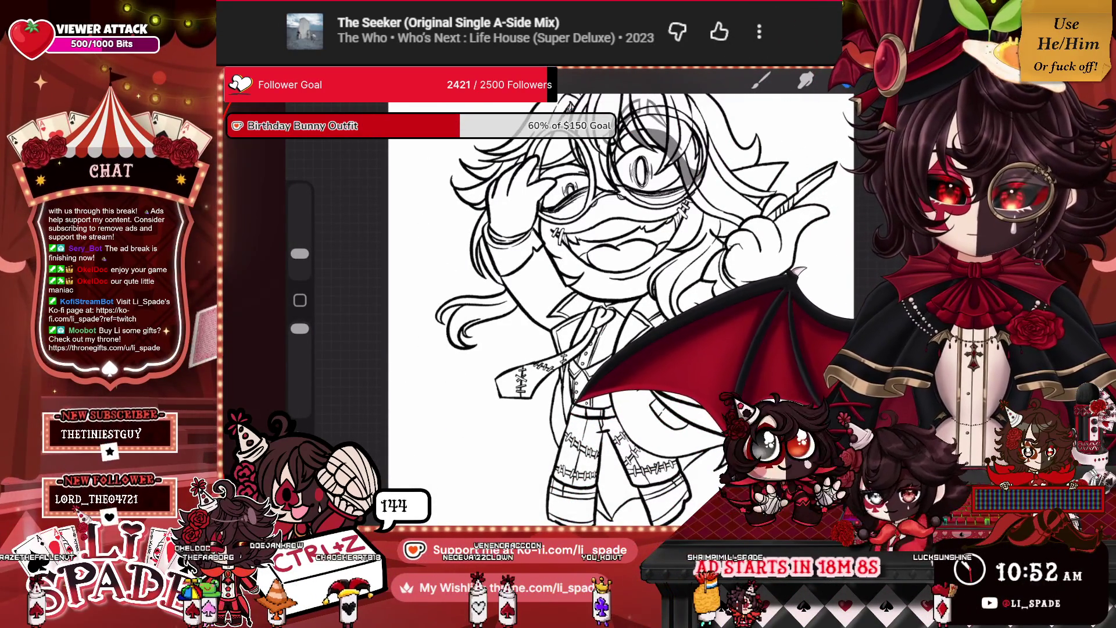
scroll(561, 308, "up", 5)
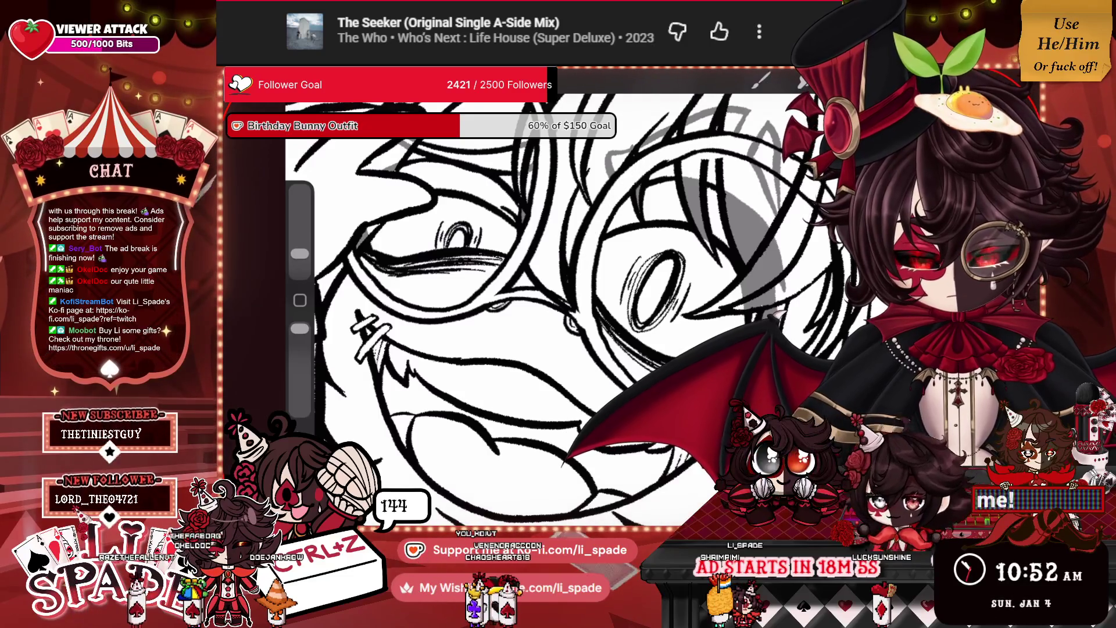
key("ctrl+z")
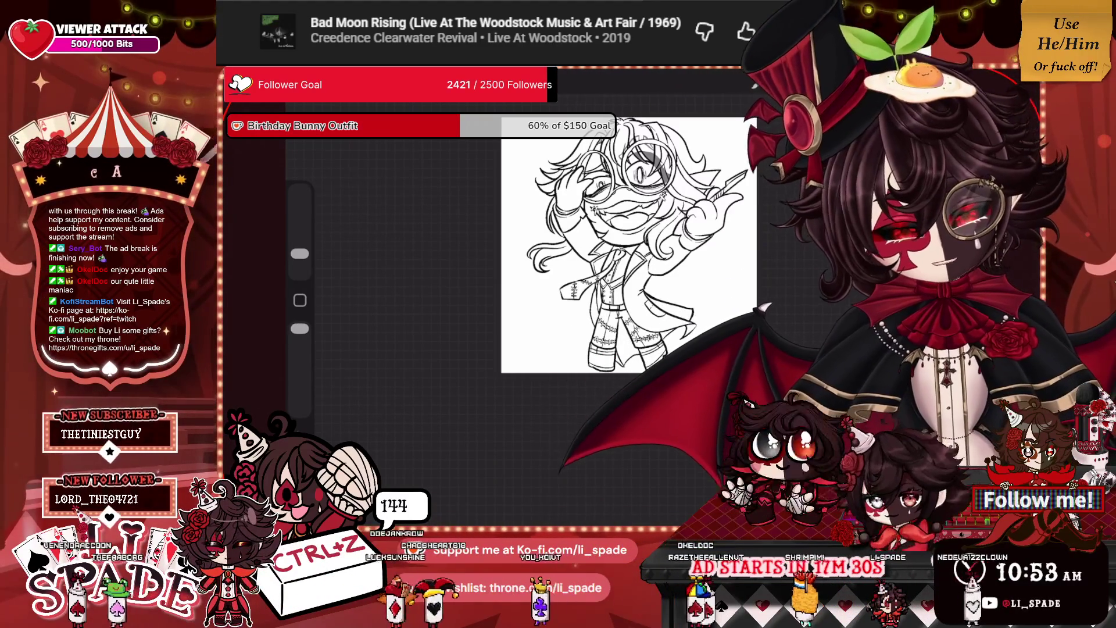
Drag Layer 7 onto Layer 6 to combine them into a new group
key("l")
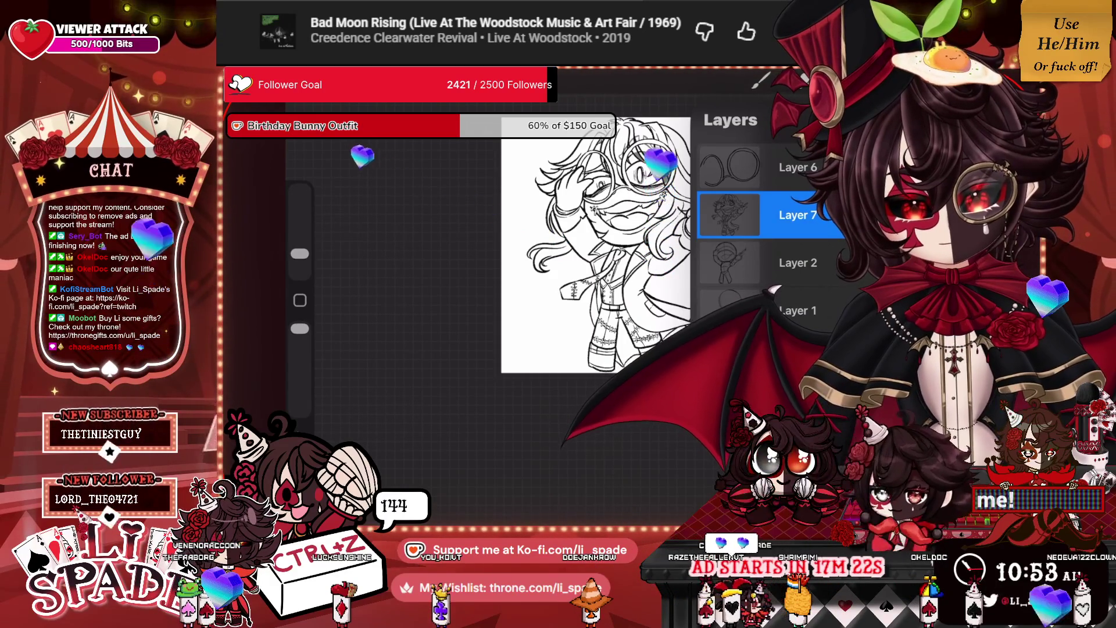
left_click(797, 166)
left_click(796, 167)
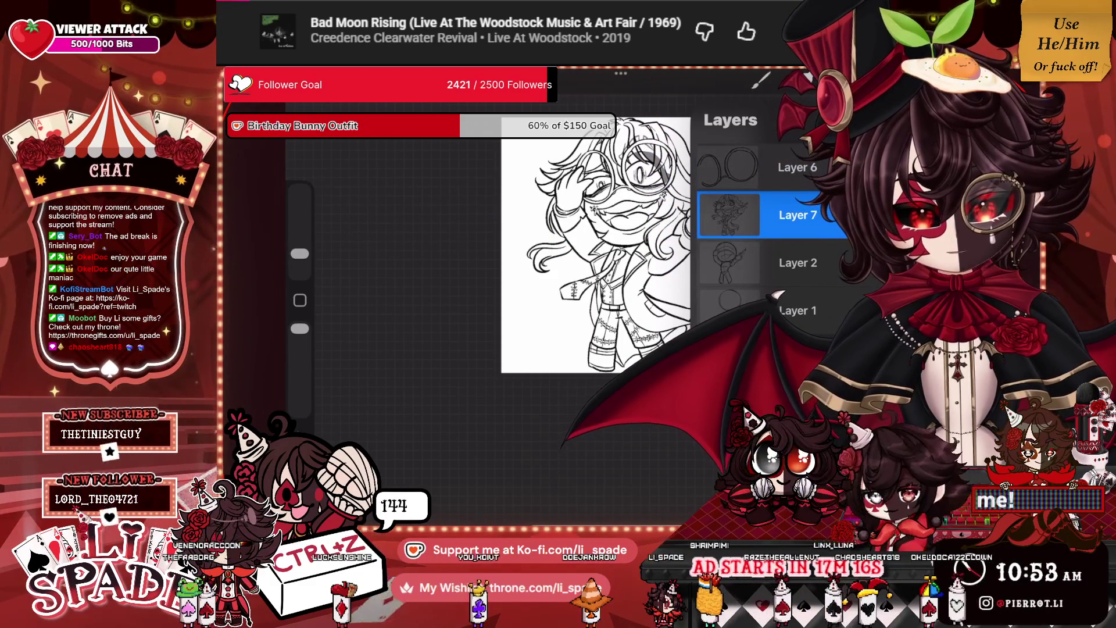
left_click_drag(797, 167, 797, 214)
left_click_drag(802, 170, 801, 168)
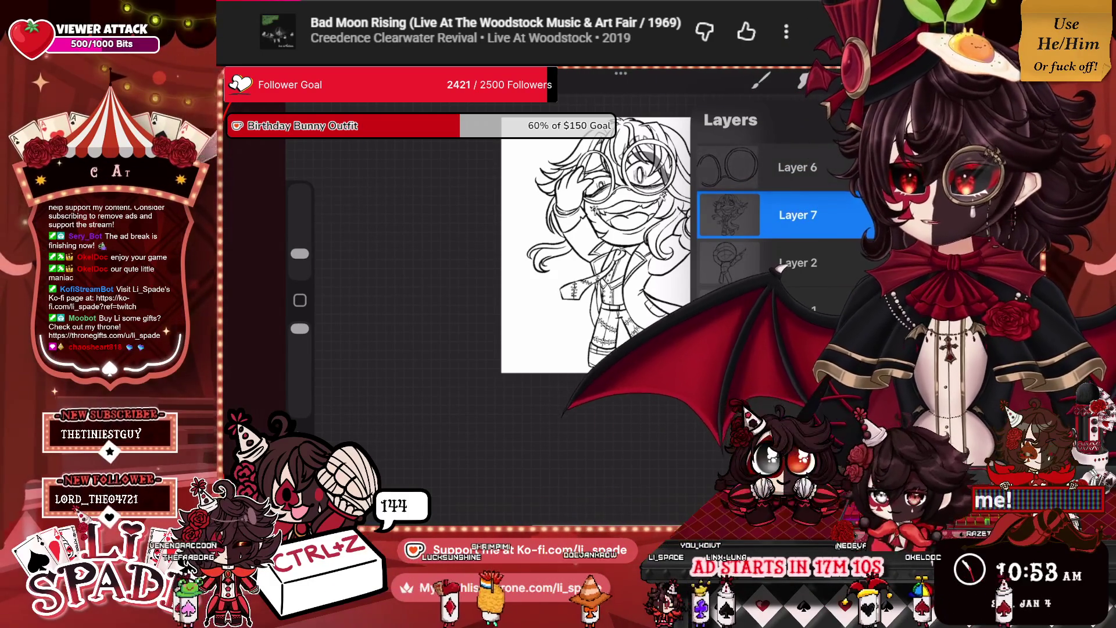
left_click_drag(796, 214, 797, 167)
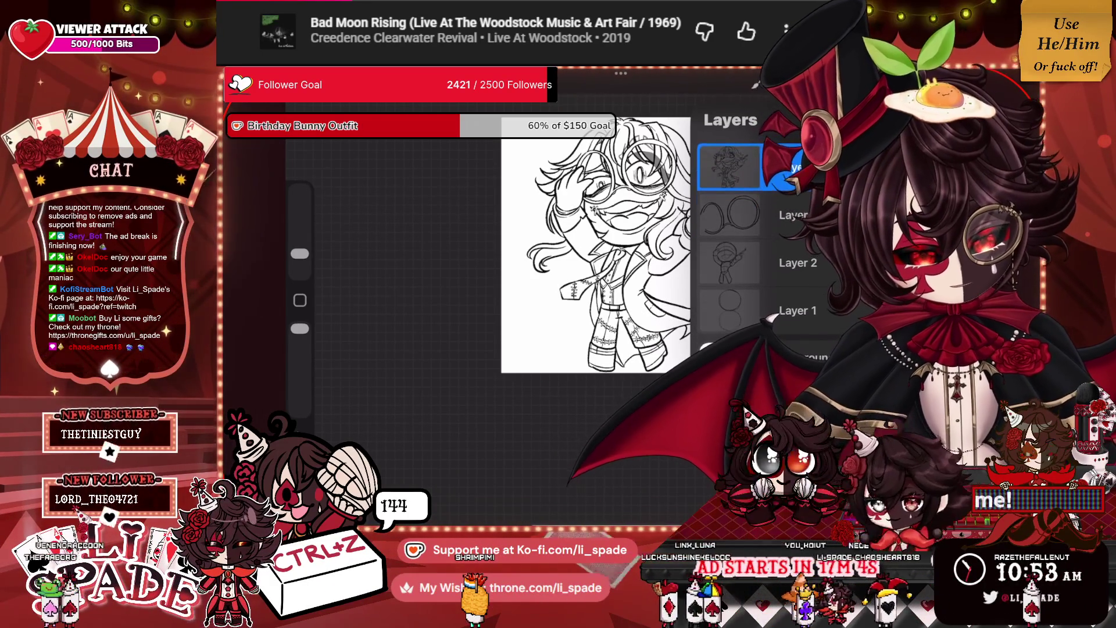
left_click_drag(755, 167, 773, 186)
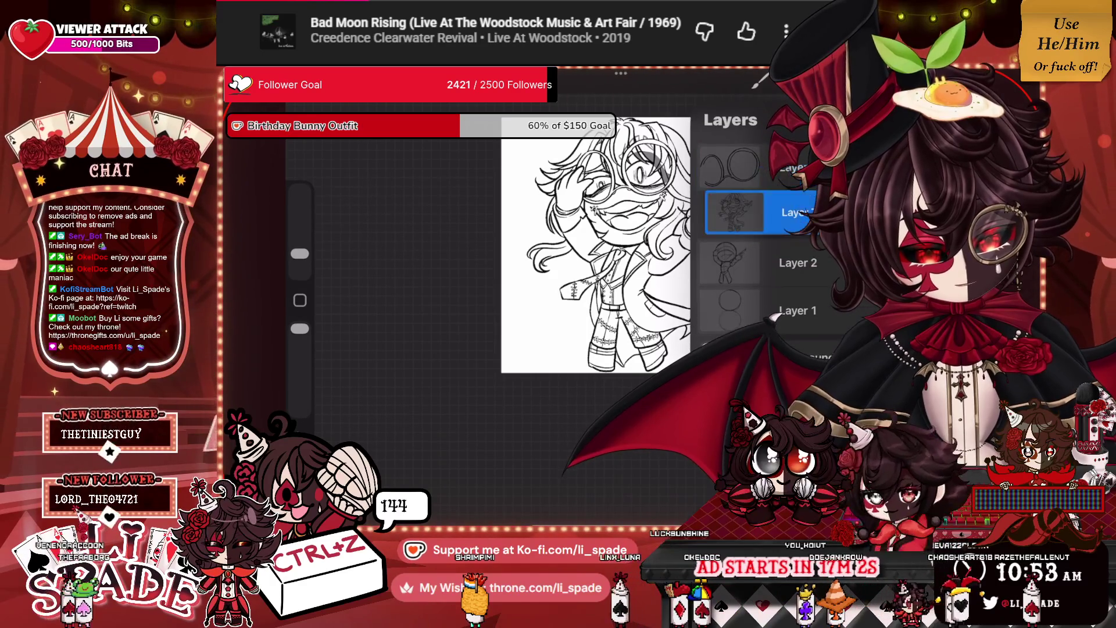
left_click_drag(756, 215, 755, 167)
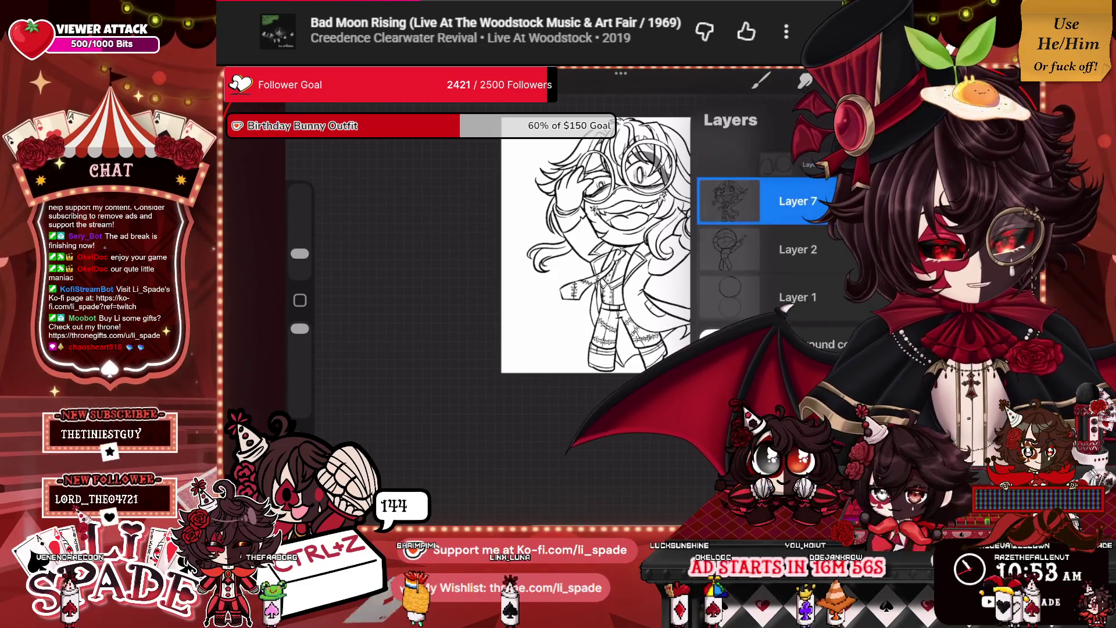
left_click(779, 167)
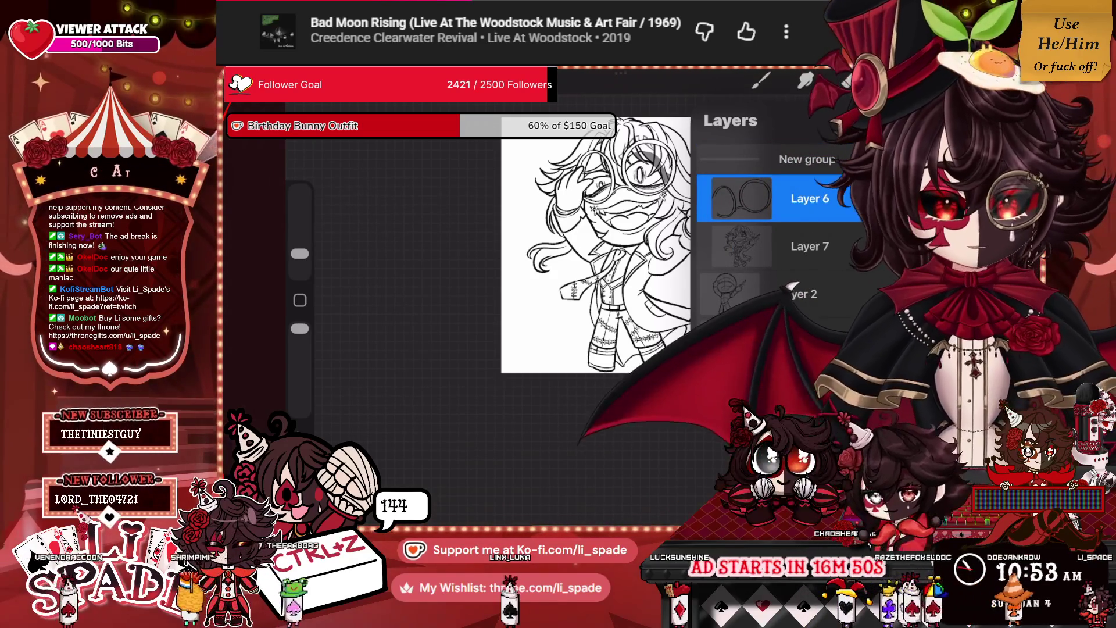
Shrink the grouped drawing slightly with Freeform transform, then return to the gallery and reopen it
left_click(807, 159)
left_click(359, 80)
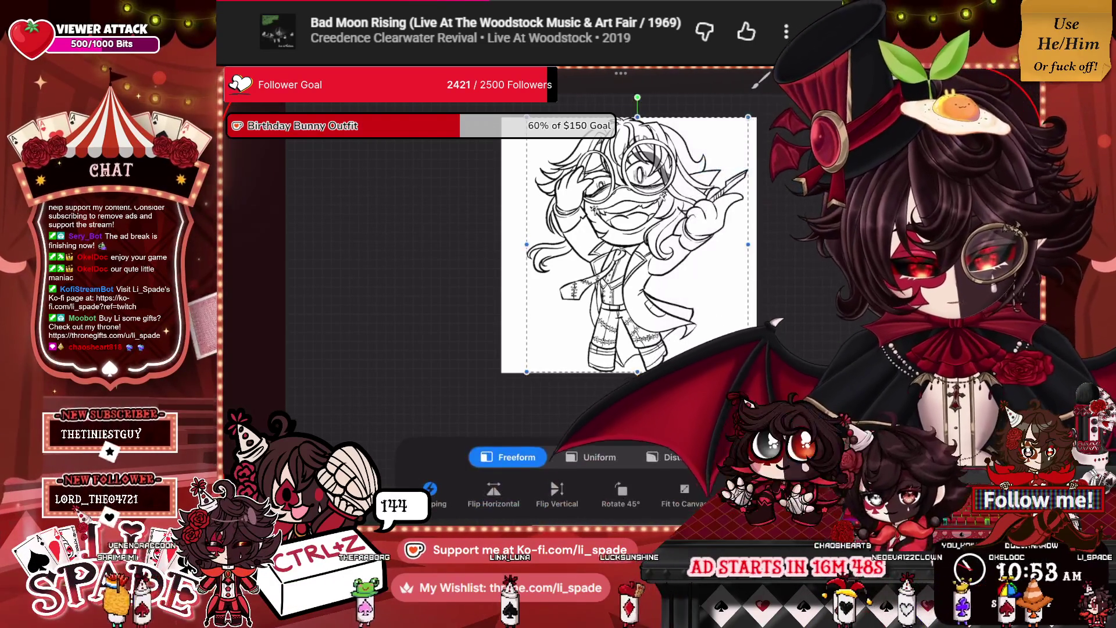
left_click_drag(749, 117, 747, 119)
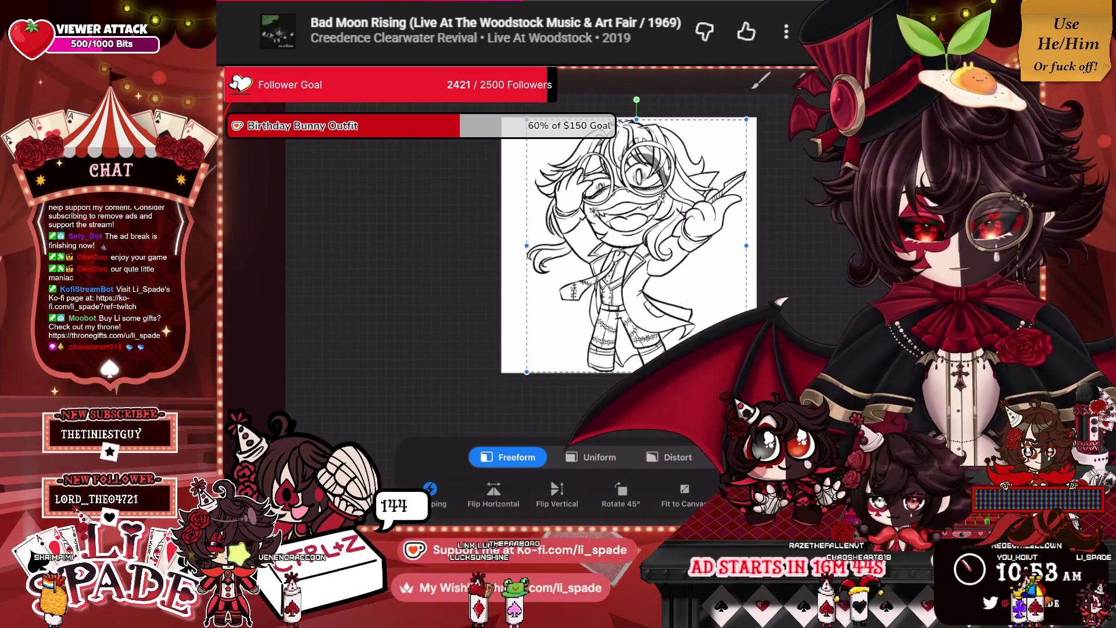
key("v")
scroll(628, 244, "down", 3)
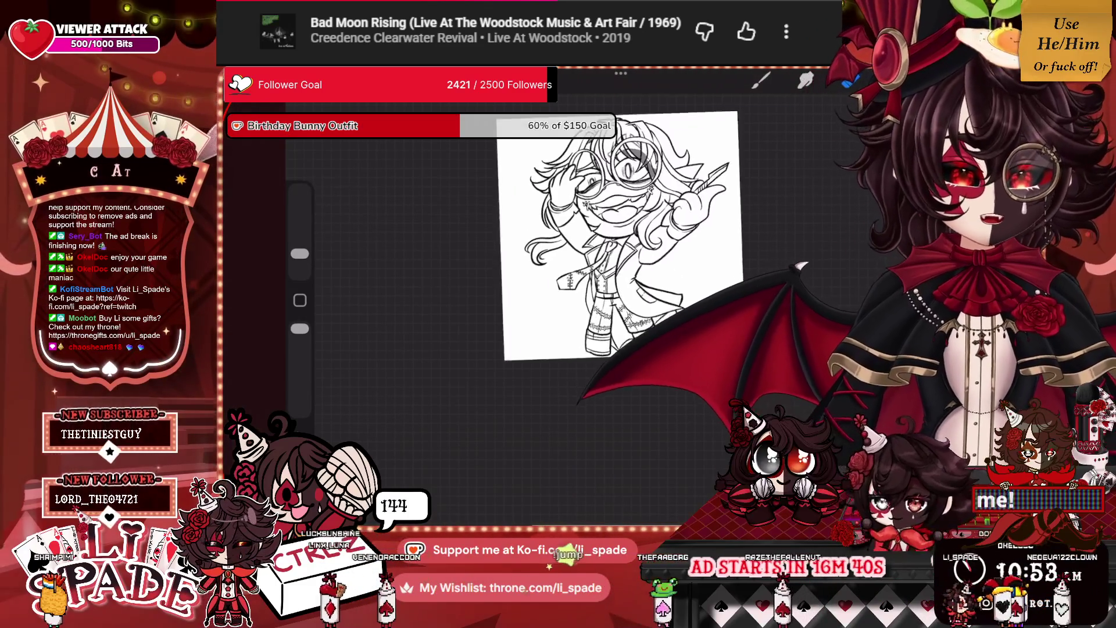
scroll(640, 227, "down", 3)
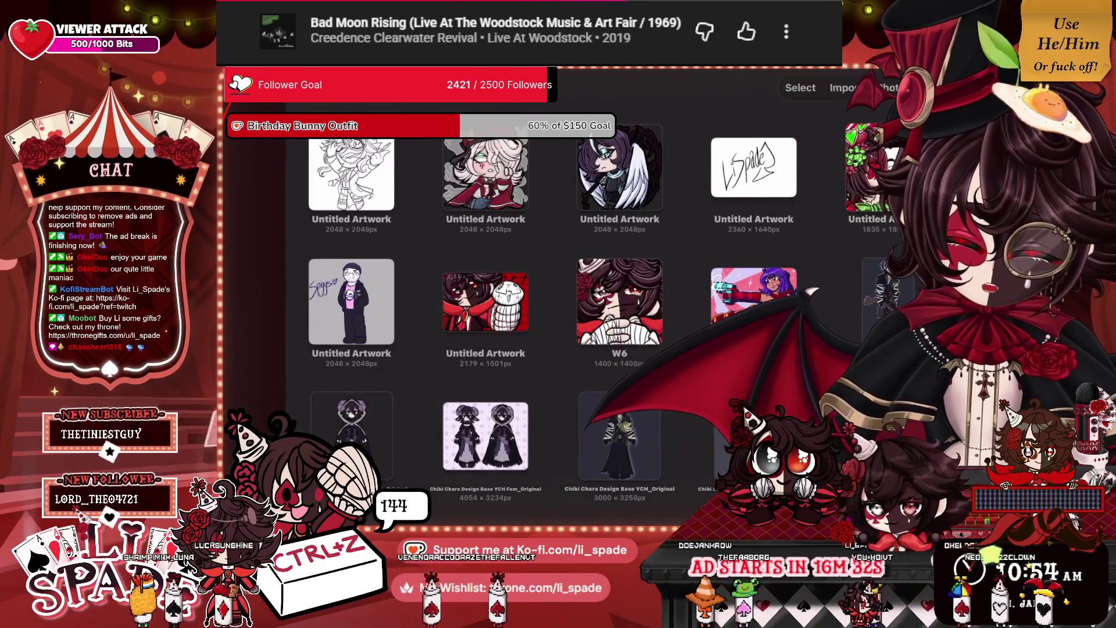
left_click(351, 174)
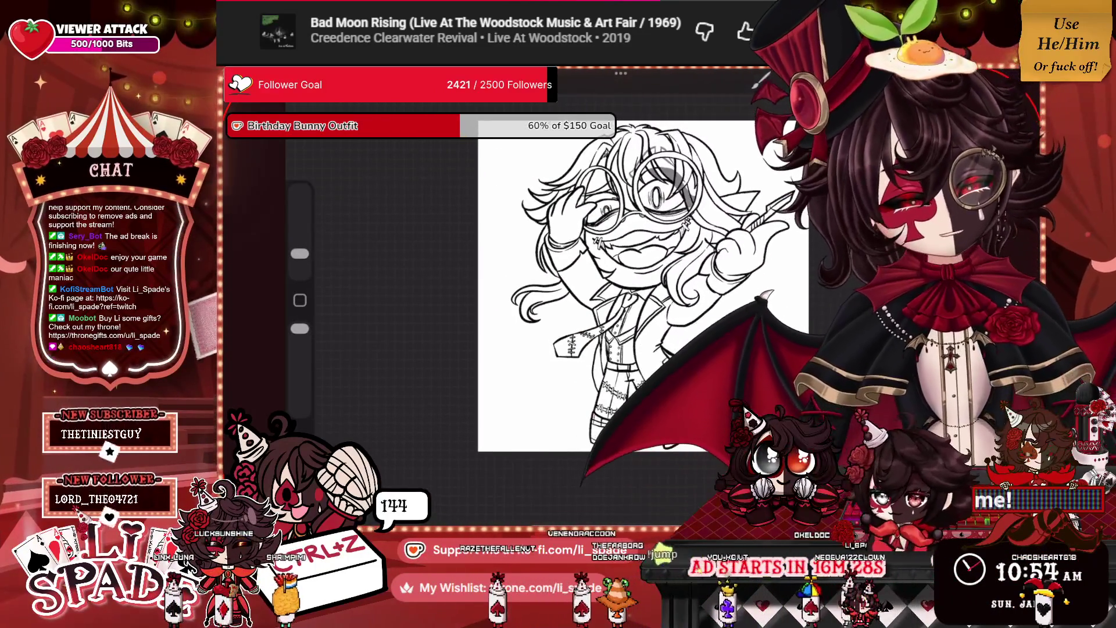
Make the top layer active and rotate and zoom the view onto the hair strands
left_click(893, 82)
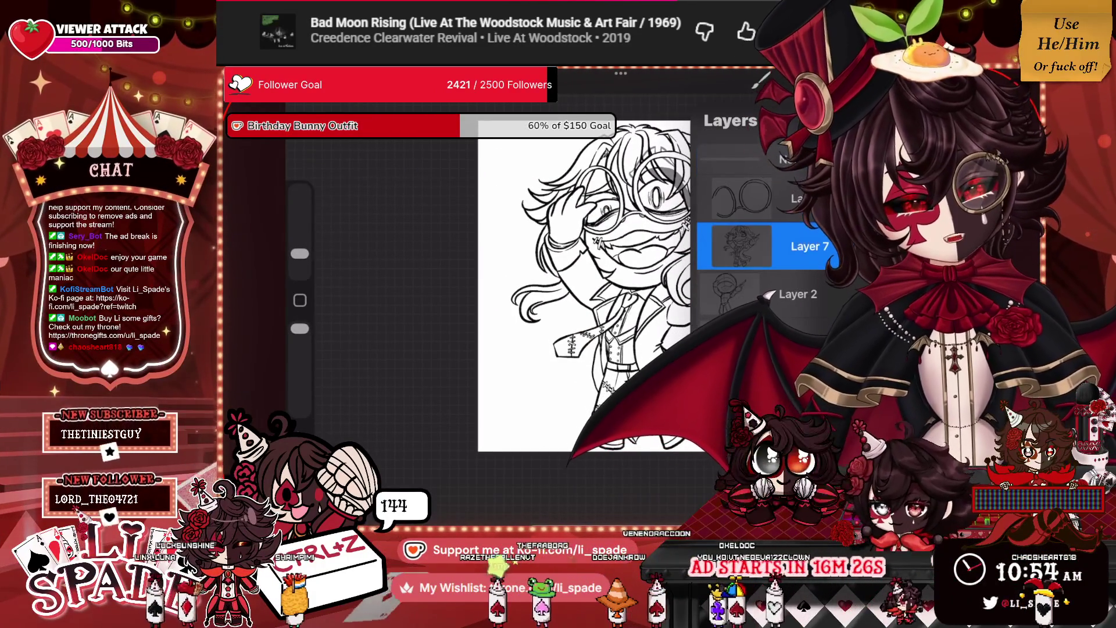
left_click(753, 198)
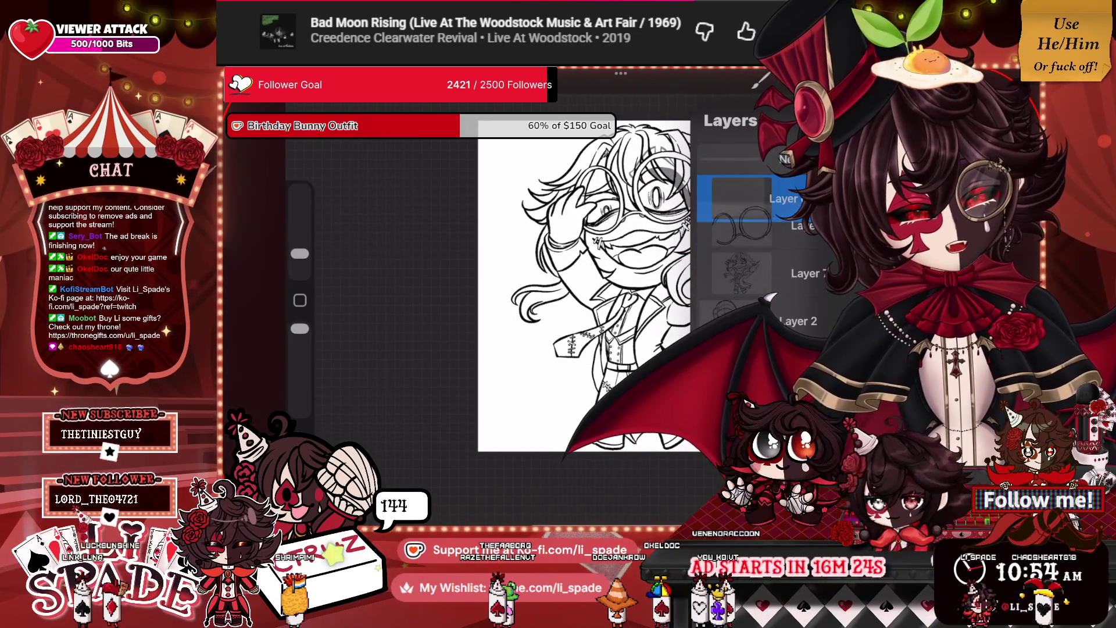
left_click(893, 81)
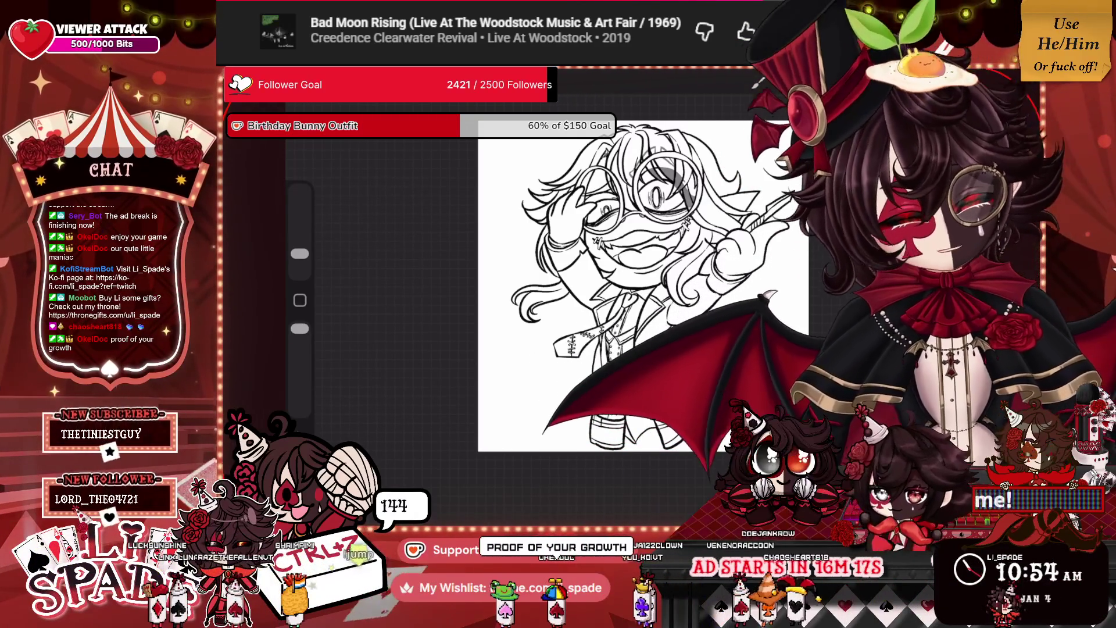
left_click_drag(581, 291, 523, 262)
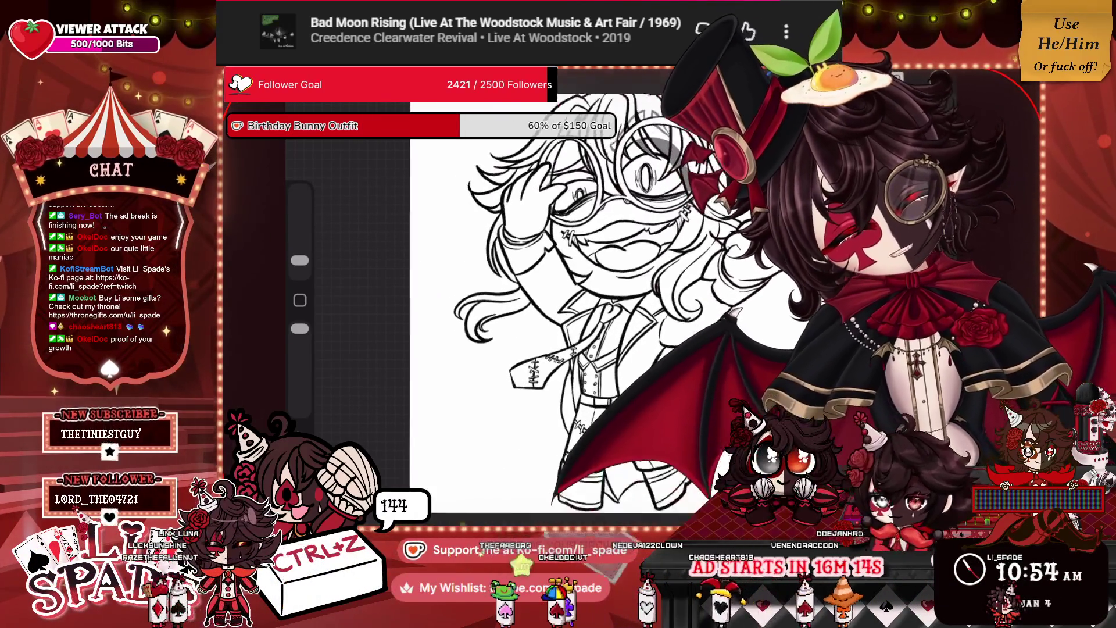
scroll(581, 261, "up", 5)
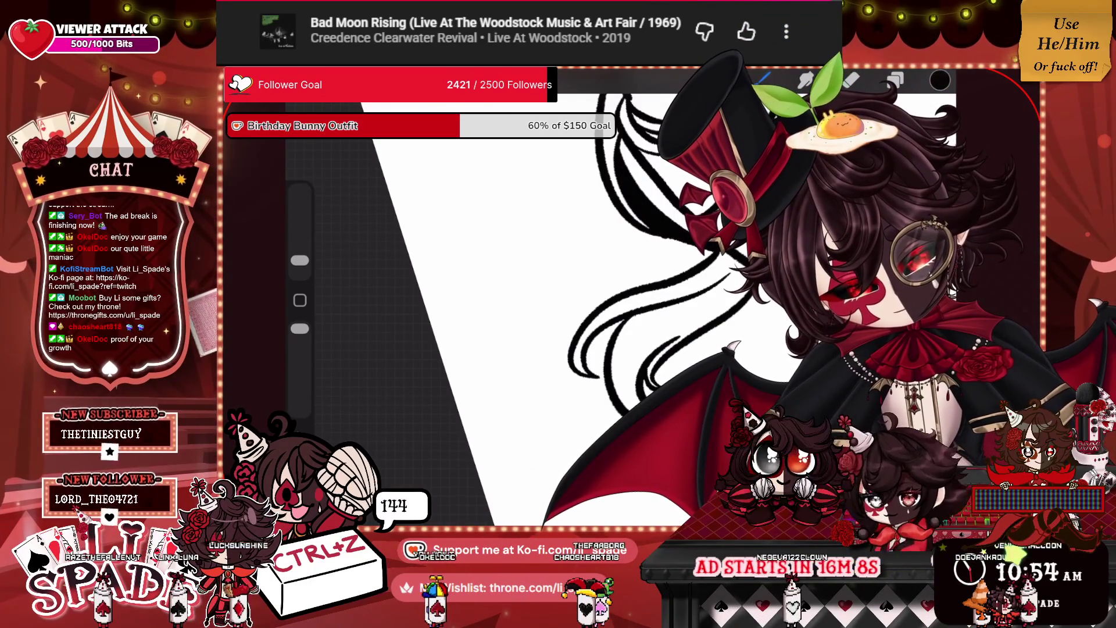
left_click_drag(582, 291, 616, 302)
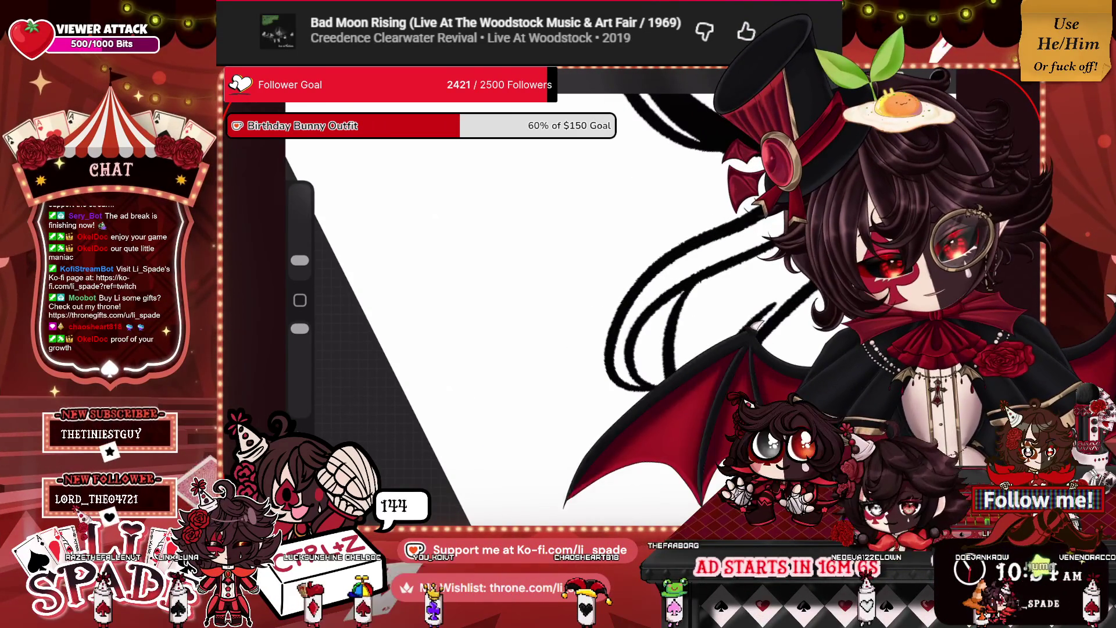